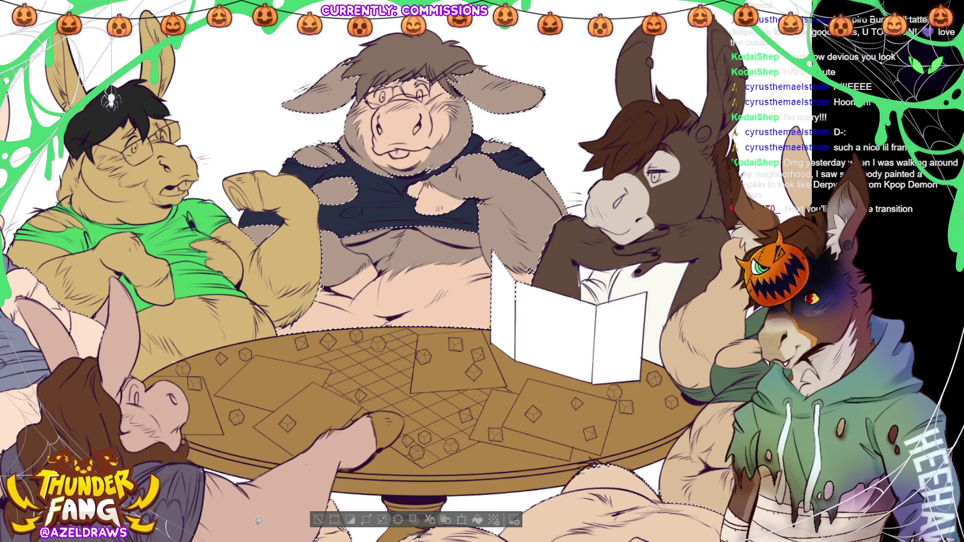
# Deselect the pig's torn shirt so no marching ants remain on the canvas.
pyautogui.hotkey('ctrl', 'd')
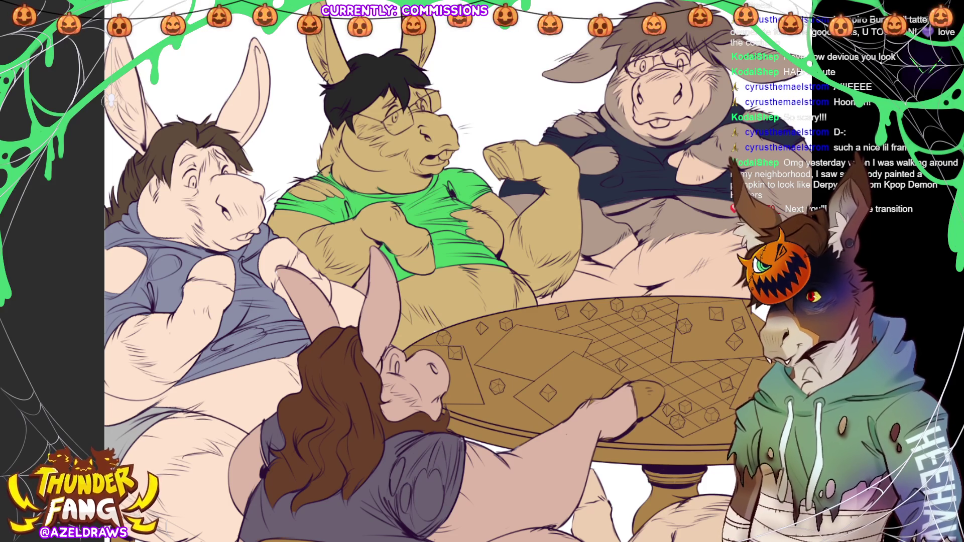
pyautogui.scroll(-2, 418, 149)
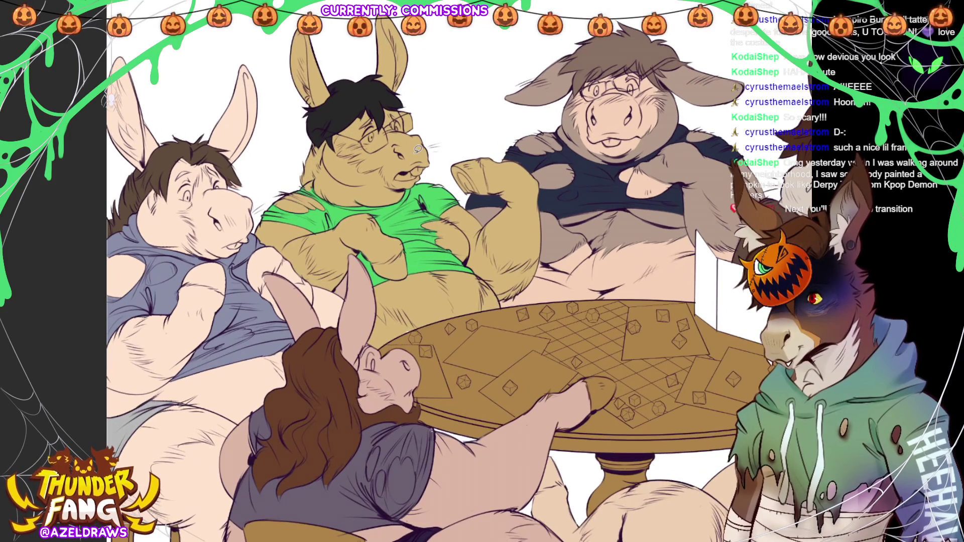
# Select the yellow donkey character so grey paint stays inside him.
pyautogui.click(360, 197)
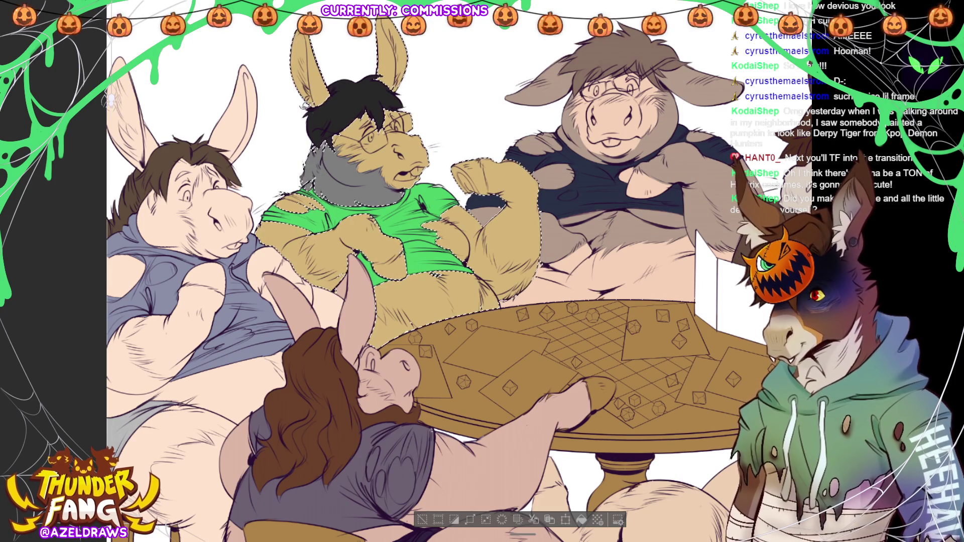
# Fill the yellow donkey's ears, arms and hands grey, then deselect.
pyautogui.click(374, 59)
pyautogui.scroll(1, 374, 59)
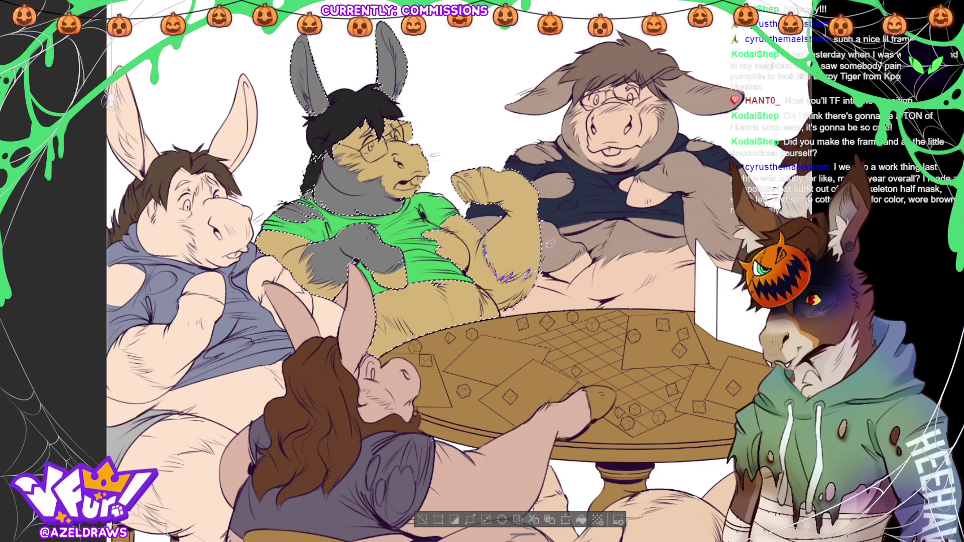
pyautogui.moveTo(496, 221); pyautogui.dragTo(512, 217)
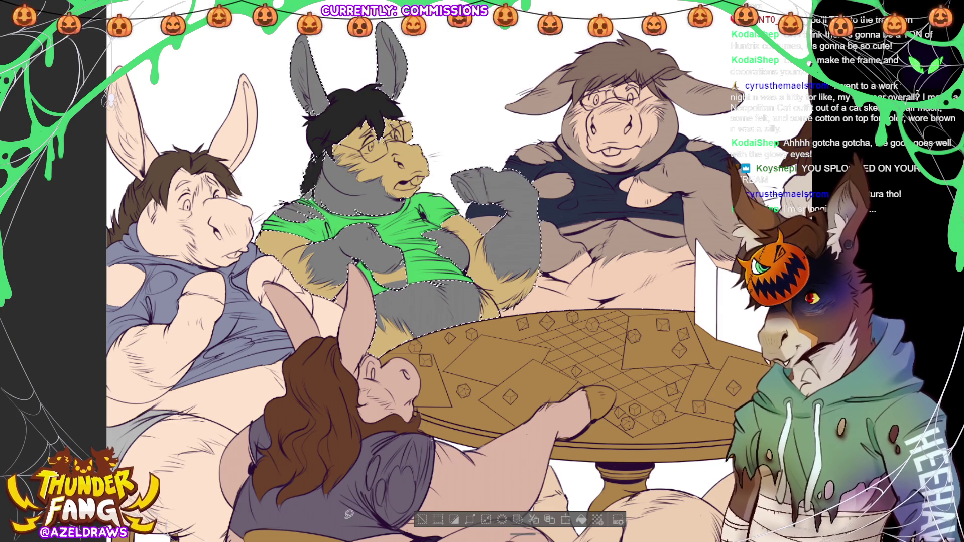
pyautogui.click(422, 519)
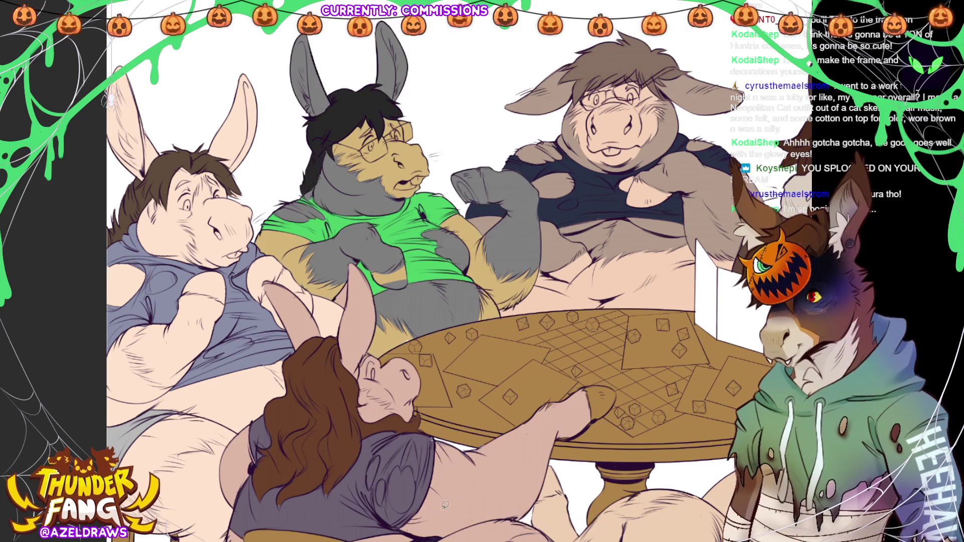
pyautogui.moveTo(452, 302); pyautogui.dragTo(601, 259)
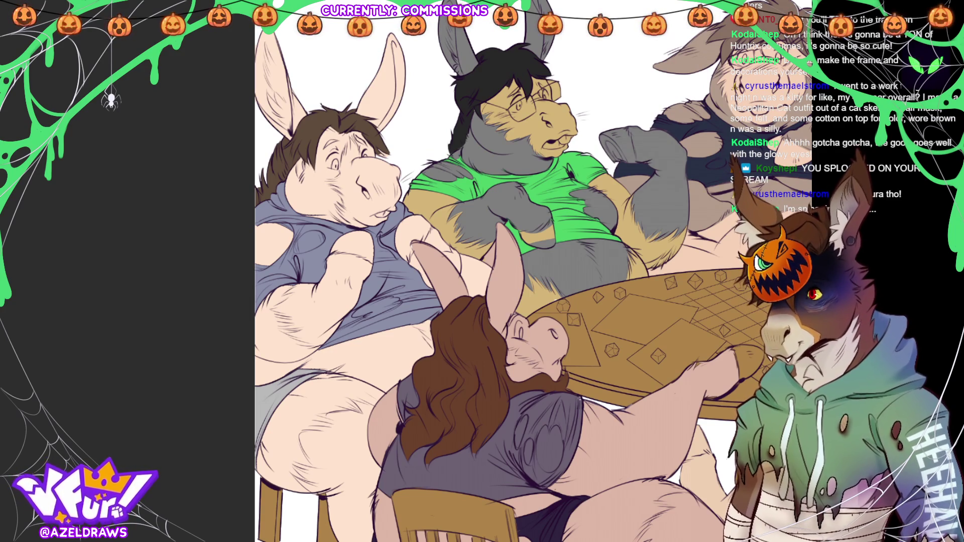
pyautogui.hotkey('ctrl', '0')
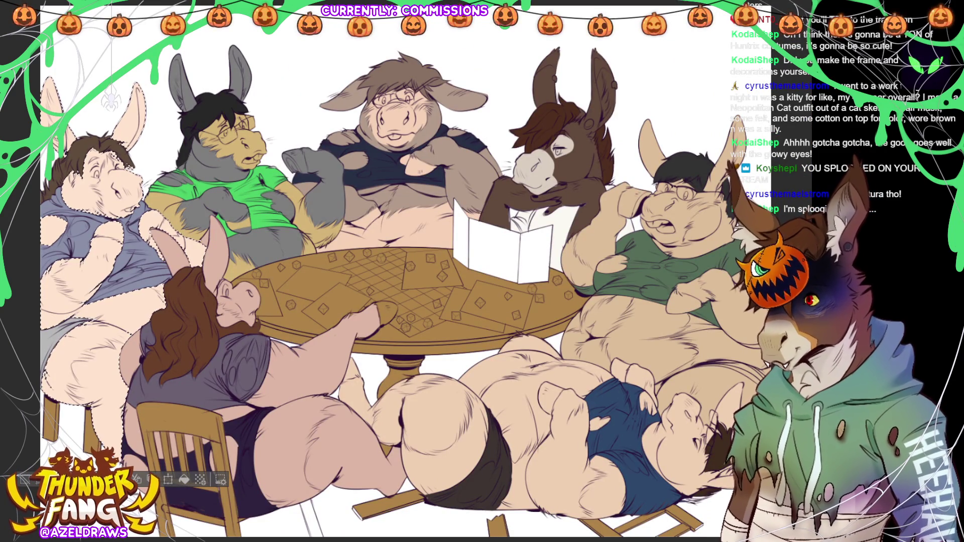
# Zoom in on the leftmost donkey's pale pink ears and face.
pyautogui.scroll(-2, 373, 301)
pyautogui.scroll(3, 82, 239)
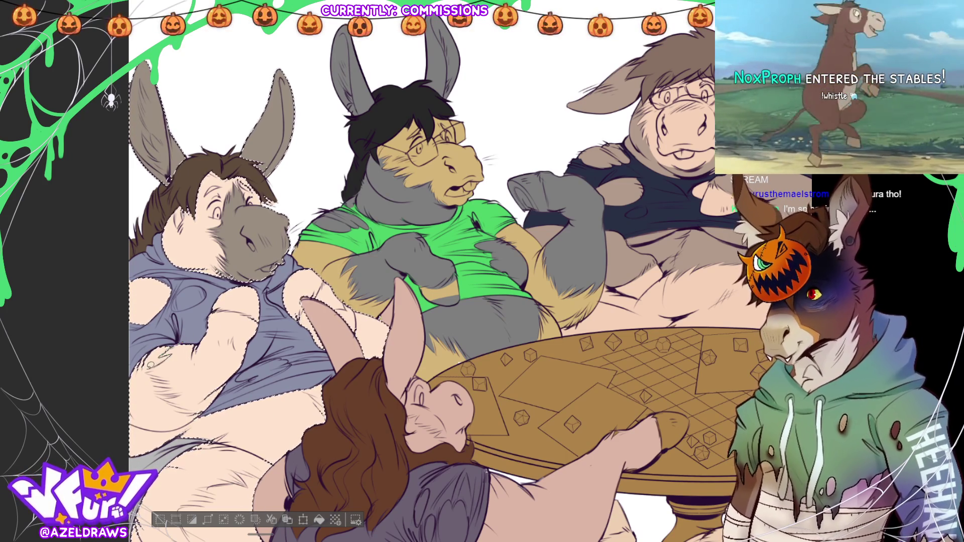
# Paint the left donkey's arms and legs grey, then deselect and fit the whole canvas.
pyautogui.moveTo(149, 369); pyautogui.dragTo(173, 386)
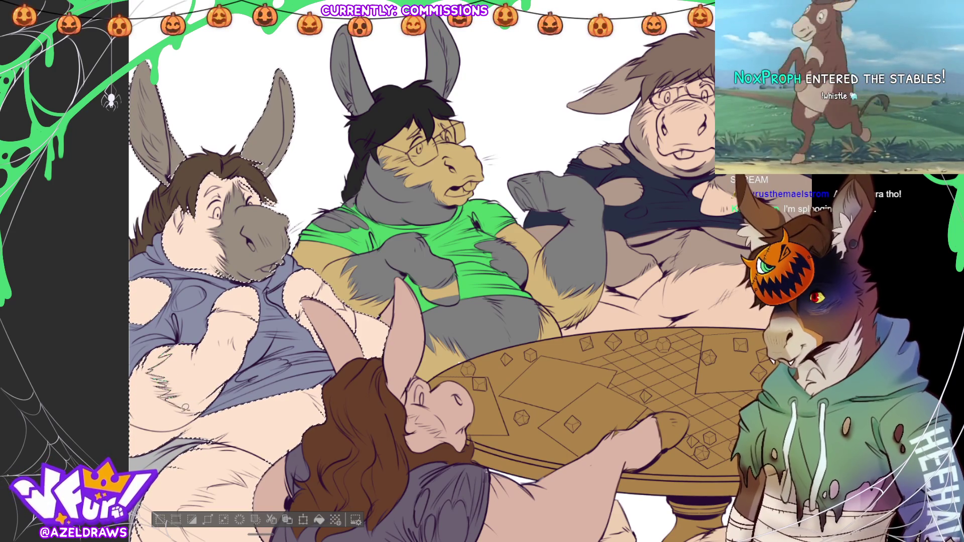
pyautogui.click(201, 382)
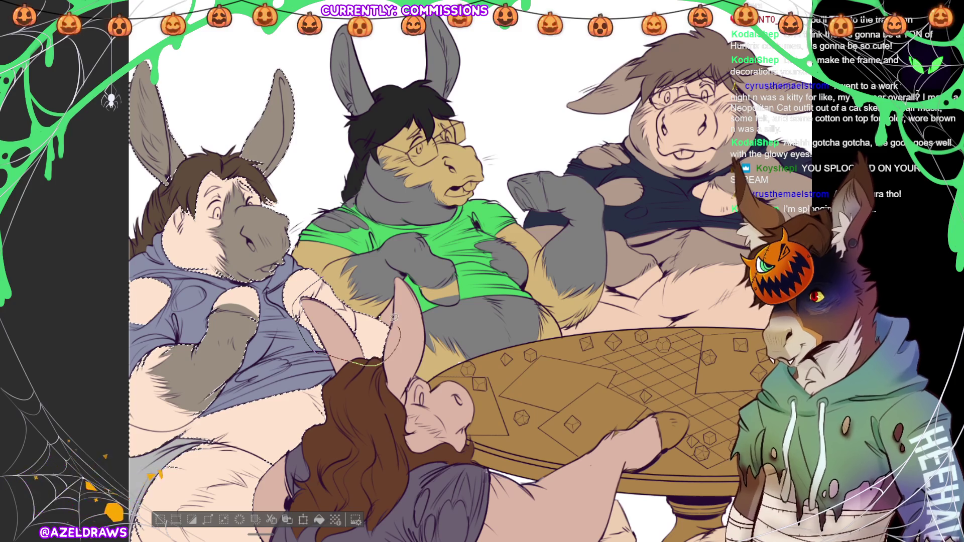
pyautogui.moveTo(398, 319); pyautogui.dragTo(350, 258)
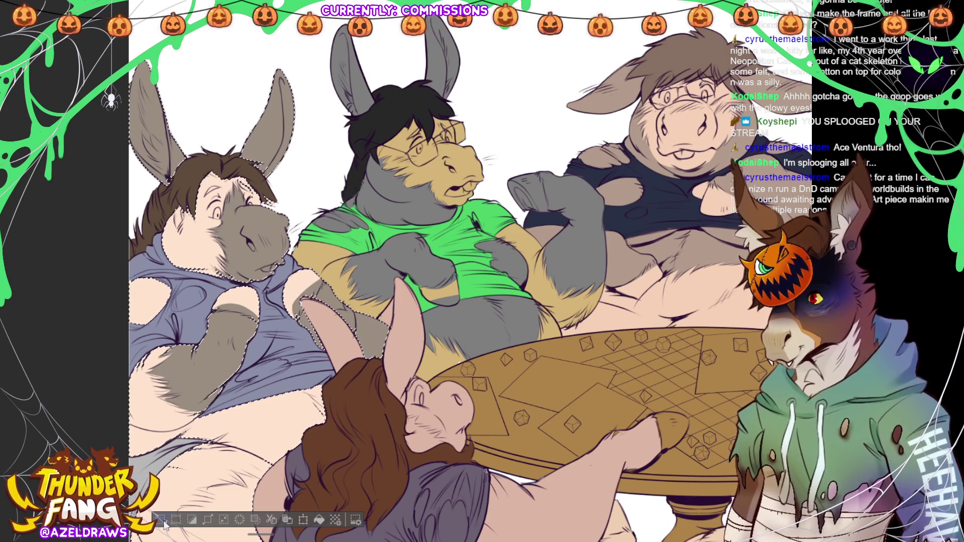
pyautogui.moveTo(483, 302); pyautogui.dragTo(427, 206)
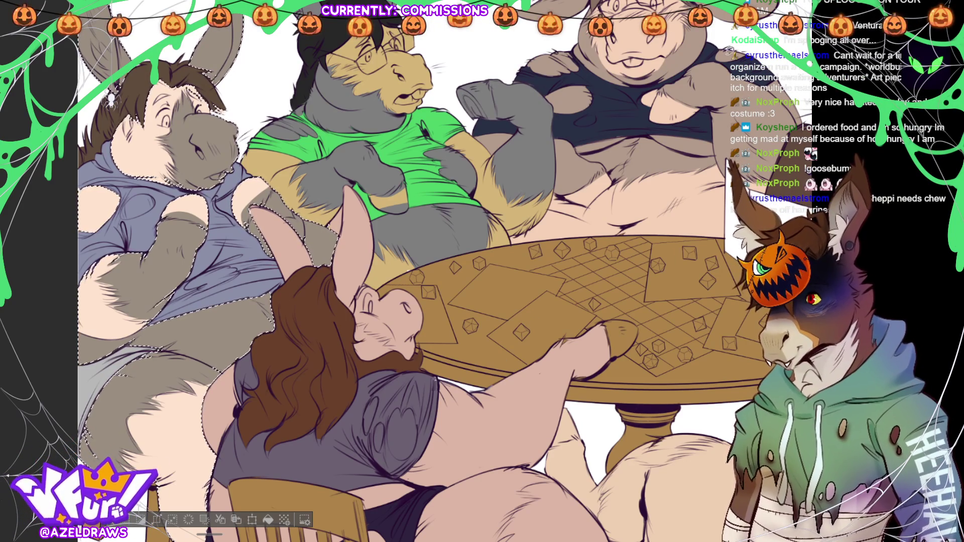
pyautogui.hotkey('ctrl', 'd')
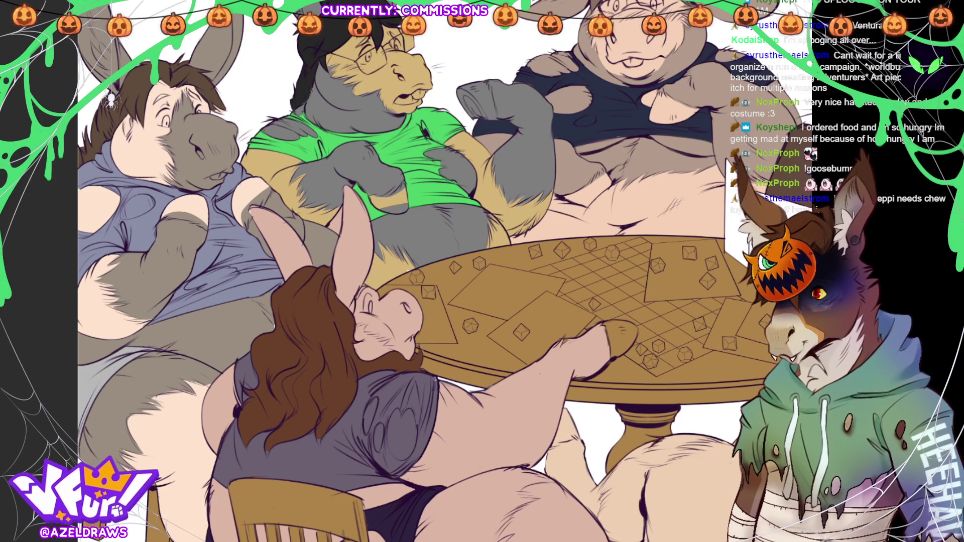
pyautogui.hotkey('ctrl', '0')
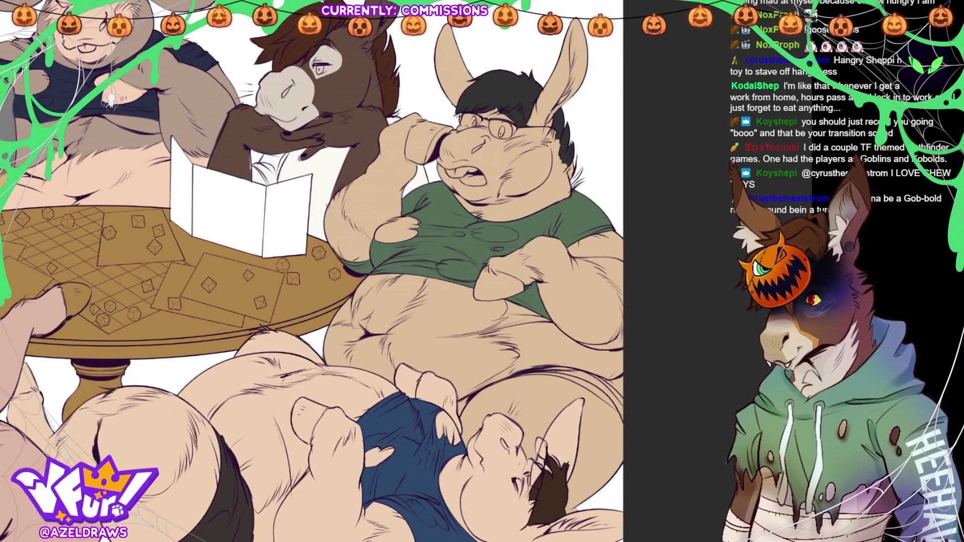
# Load the green-shirted donkey's full shape as a selection.
pyautogui.click(562, 281)
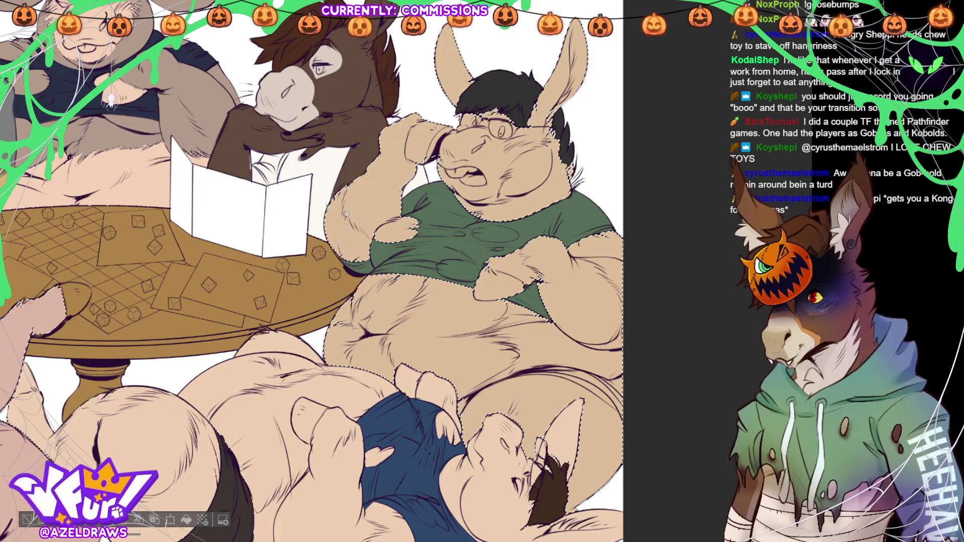
# Lasso-fill grey fur on the green-shirted donkey's arms, shoulders and legs, then deselect.
pyautogui.moveTo(354, 176); pyautogui.dragTo(325, 213)
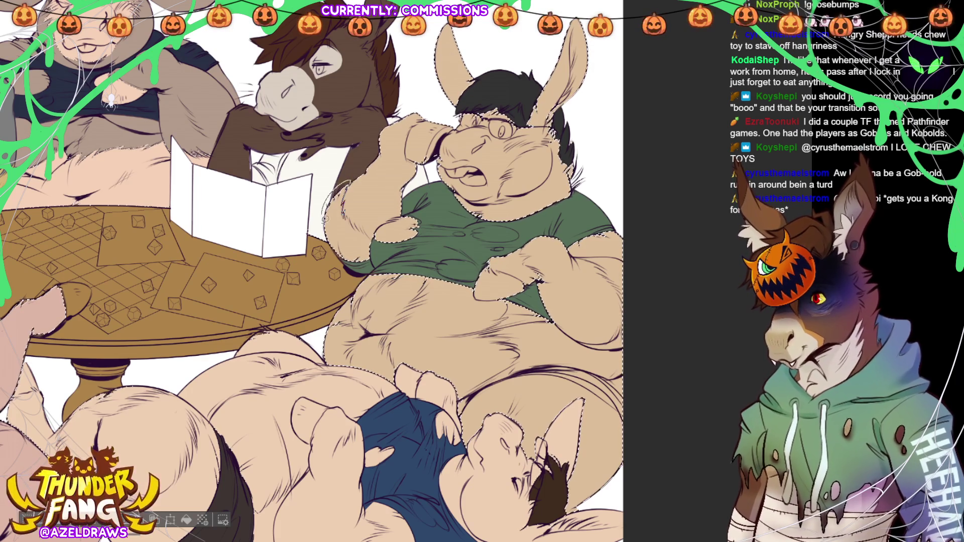
pyautogui.moveTo(380, 245)
pyautogui.mouseDown()
pyautogui.moveTo(430, 213)
pyautogui.moveTo(396, 215)
pyautogui.moveTo(349, 186)
pyautogui.mouseUp()
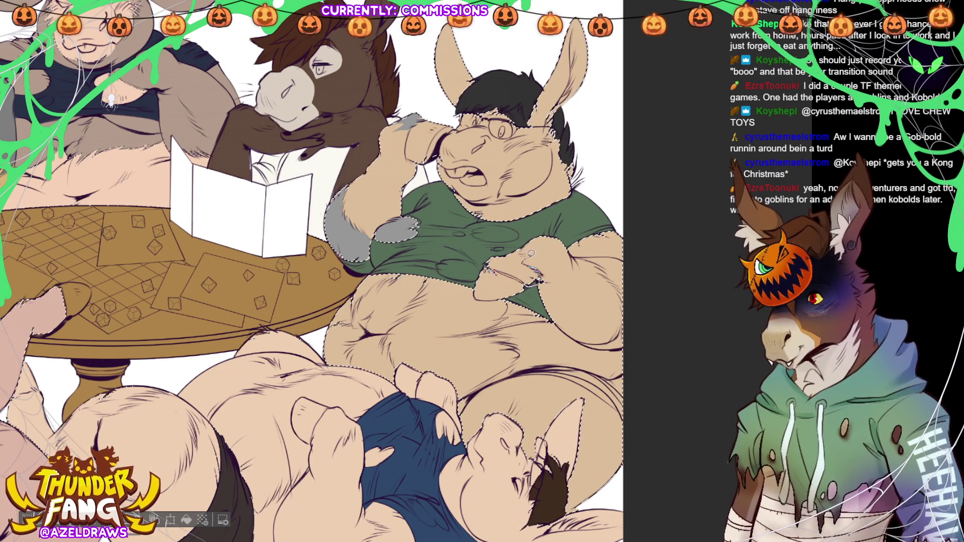
pyautogui.moveTo(485, 259)
pyautogui.mouseDown()
pyautogui.moveTo(540, 279)
pyautogui.moveTo(623, 225)
pyautogui.moveTo(654, 237)
pyautogui.moveTo(643, 336)
pyautogui.moveTo(627, 351)
pyautogui.mouseUp()
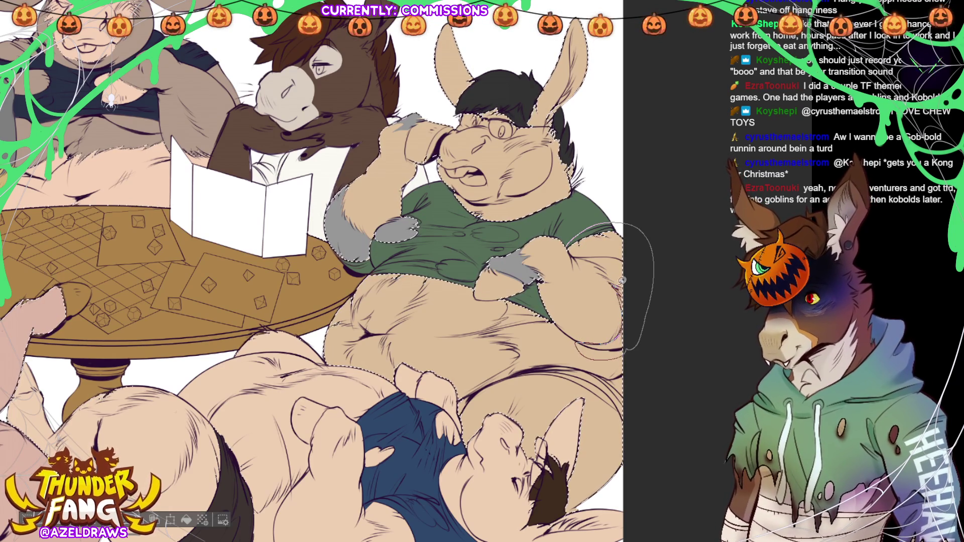
pyautogui.moveTo(598, 258); pyautogui.dragTo(588, 234)
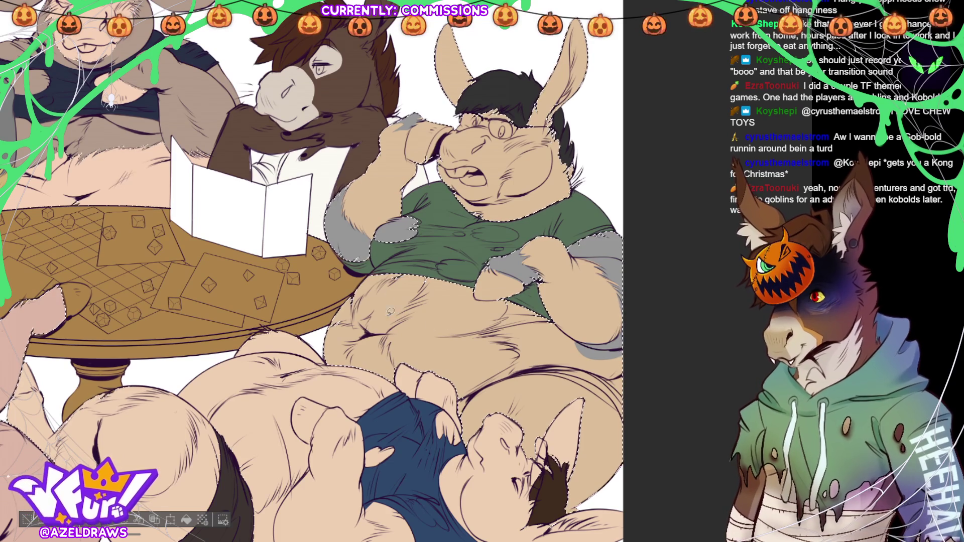
pyautogui.moveTo(451, 295); pyautogui.dragTo(401, 251)
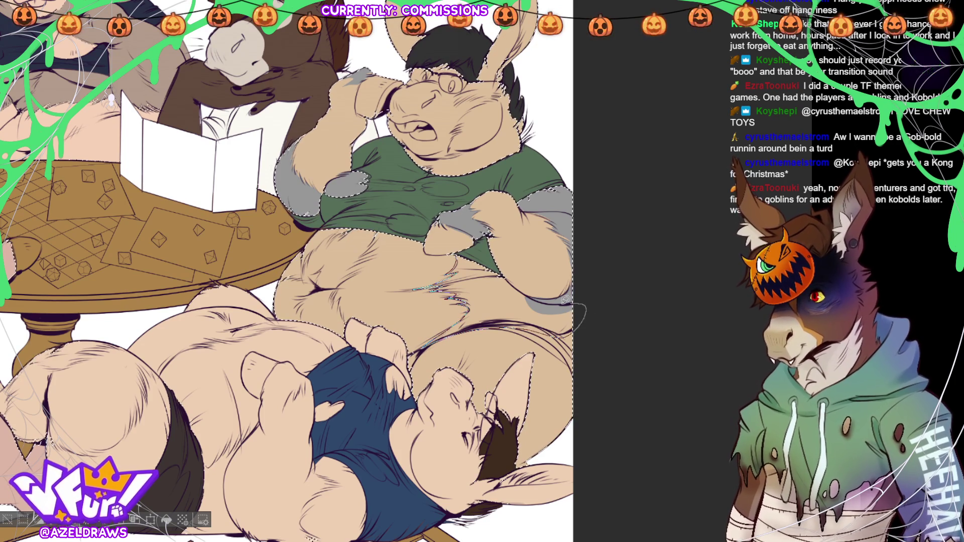
pyautogui.moveTo(535, 291); pyautogui.dragTo(538, 277)
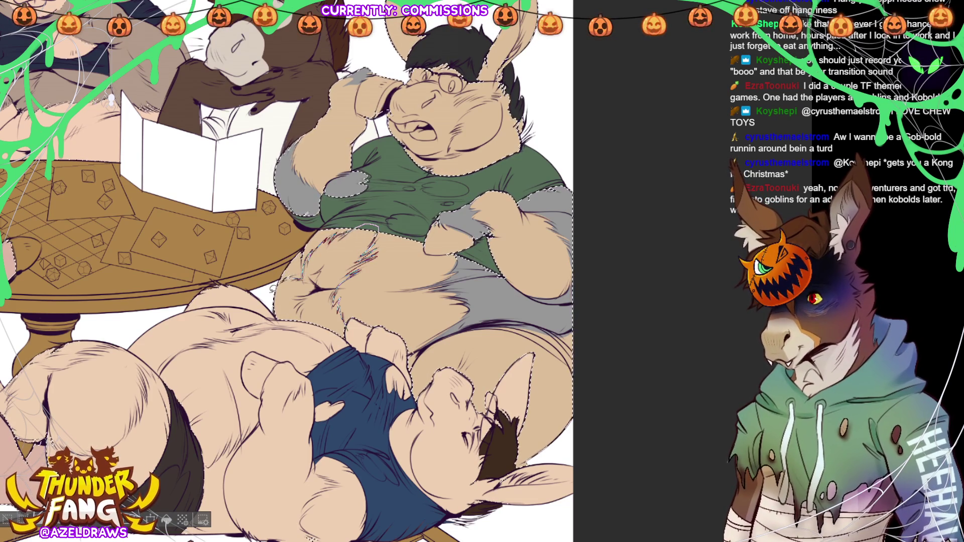
pyautogui.moveTo(277, 283); pyautogui.dragTo(314, 339)
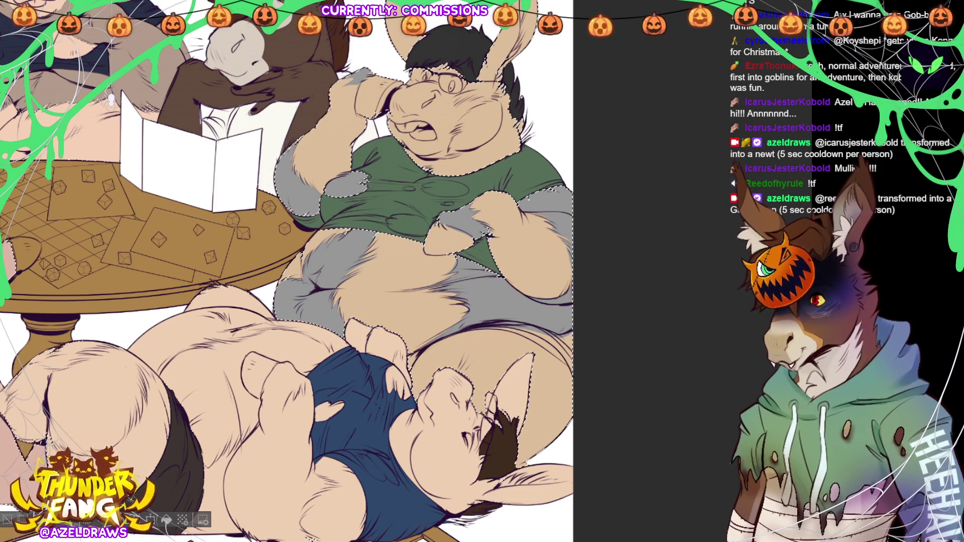
pyautogui.scroll(3, 287, 271)
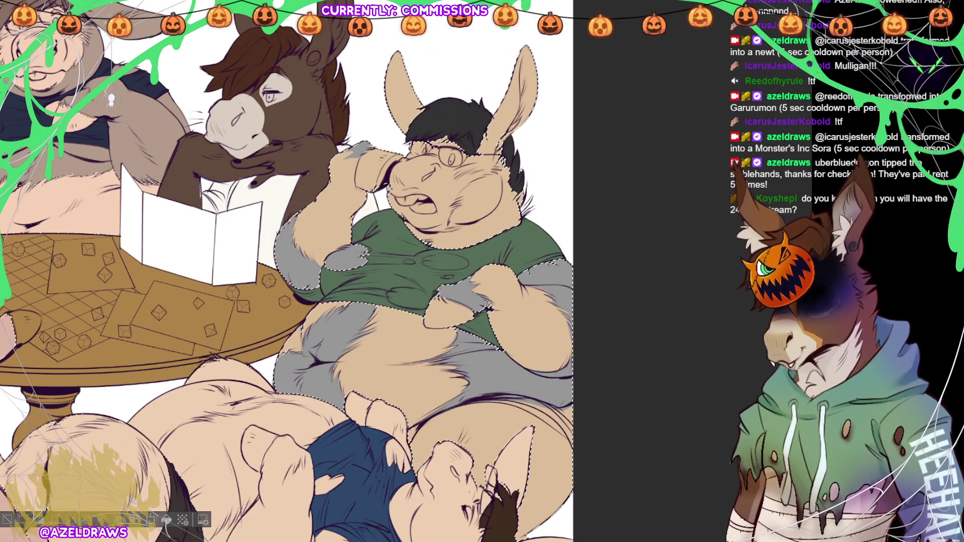
pyautogui.hotkey('ctrl', 'd')
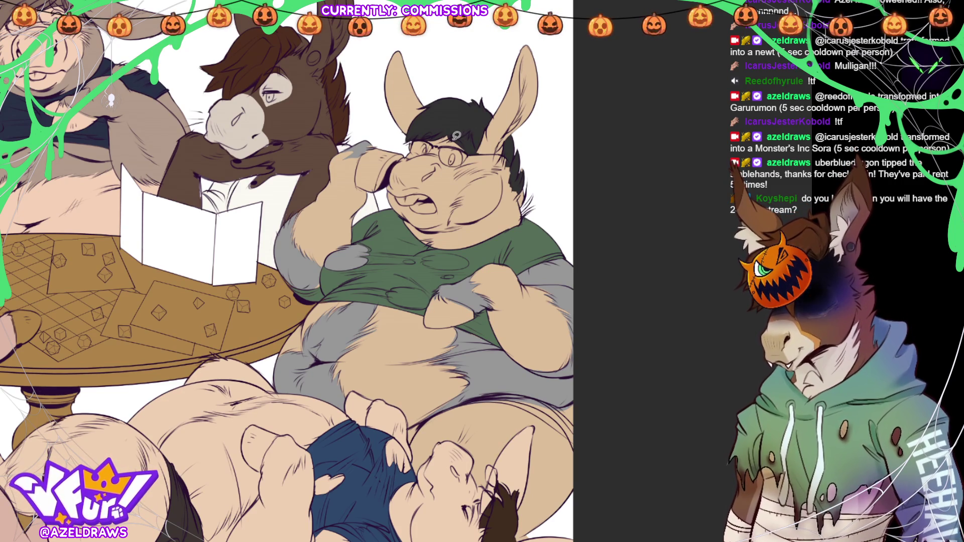
# Auto-select the tan fill and paint grey on the green-shirted donkey's ears and cheeks.
pyautogui.moveTo(457, 137)
pyautogui.mouseDown()
pyautogui.moveTo(470, 131)
pyautogui.moveTo(481, 146)
pyautogui.mouseUp()
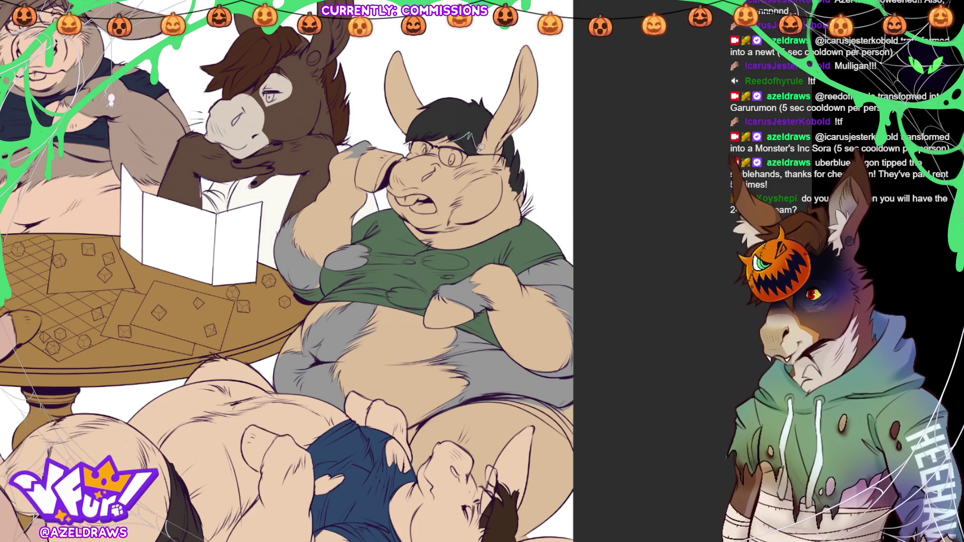
pyautogui.hotkey('ctrl', 'z')
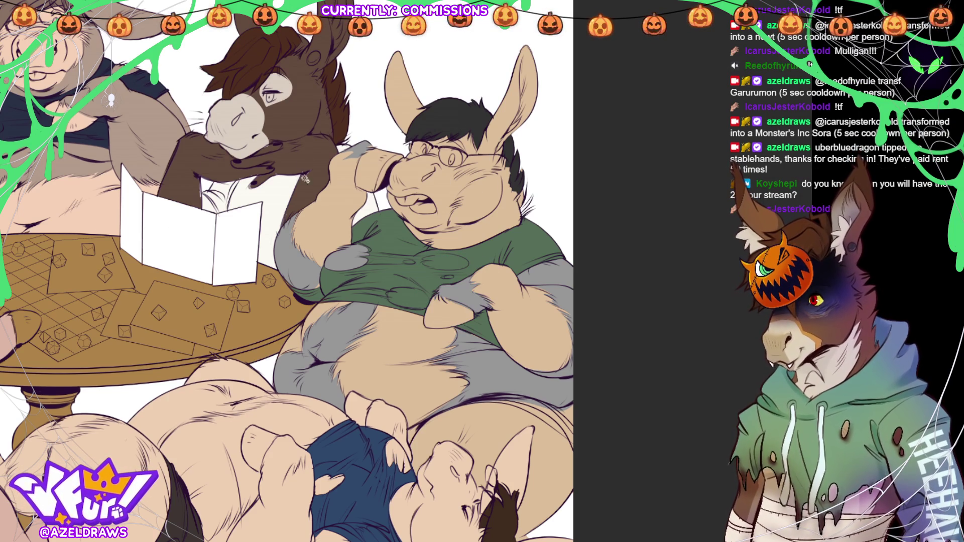
pyautogui.click(442, 327)
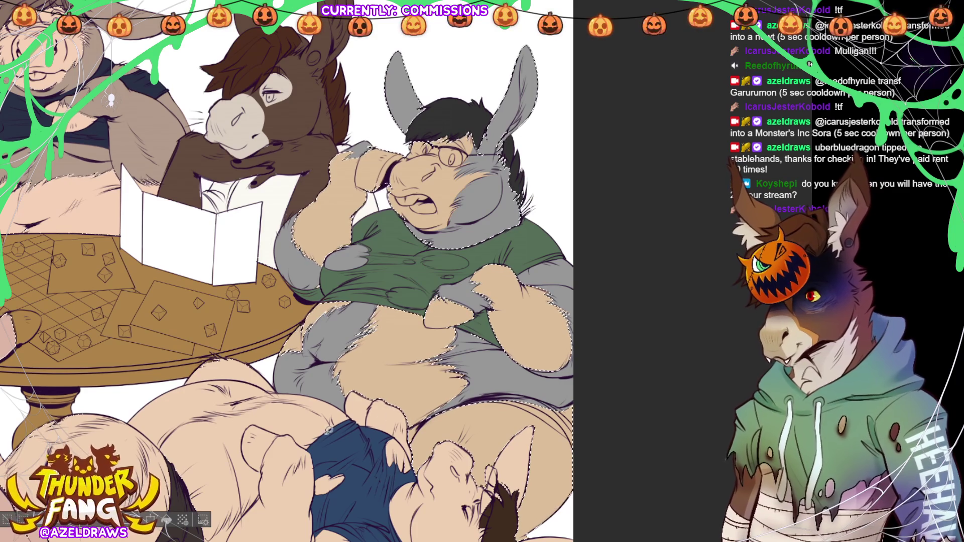
pyautogui.click(6, 522)
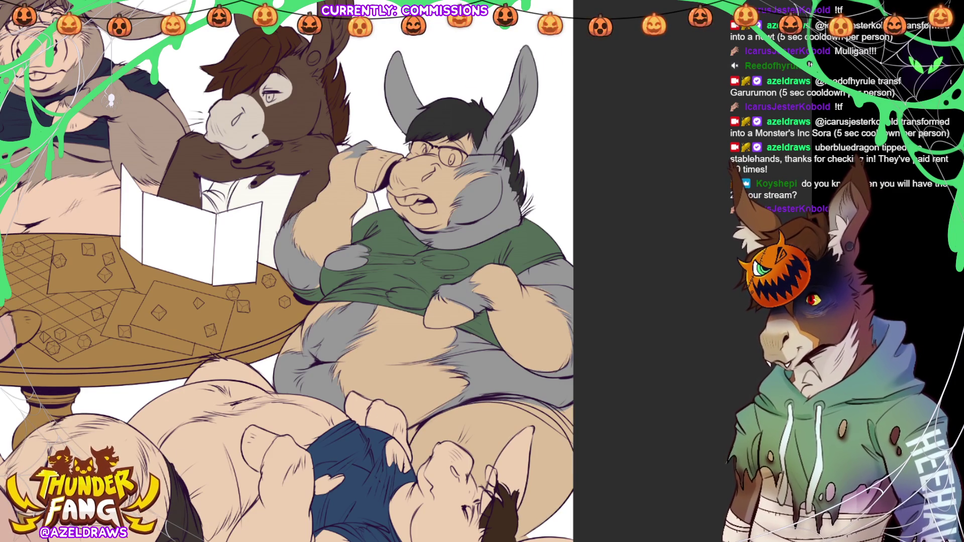
# Grey the left-side donkeys' fur, then zoom in and select the lying figure's fill areas.
pyautogui.hotkey('ctrl', '0')
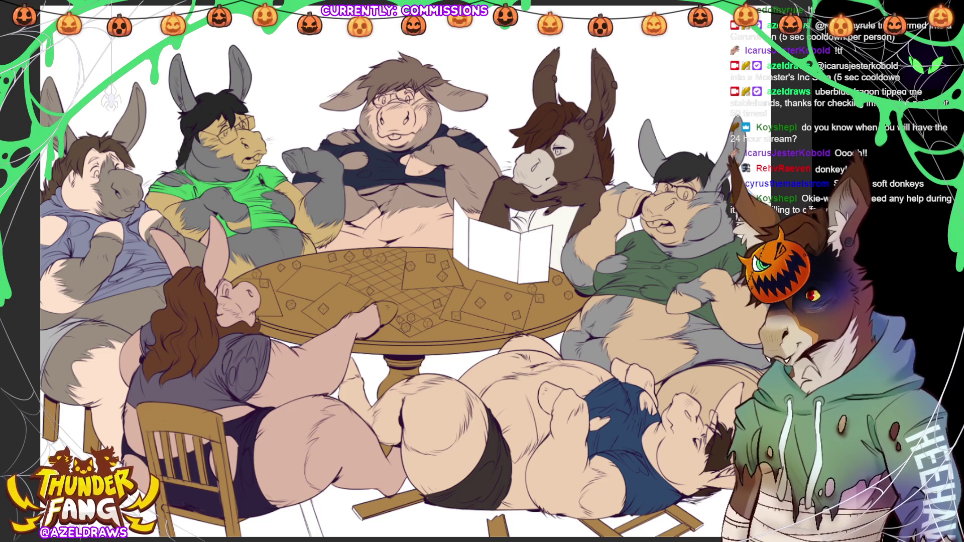
pyautogui.scroll(-2, 500, 229)
pyautogui.scroll(3, 672, 486)
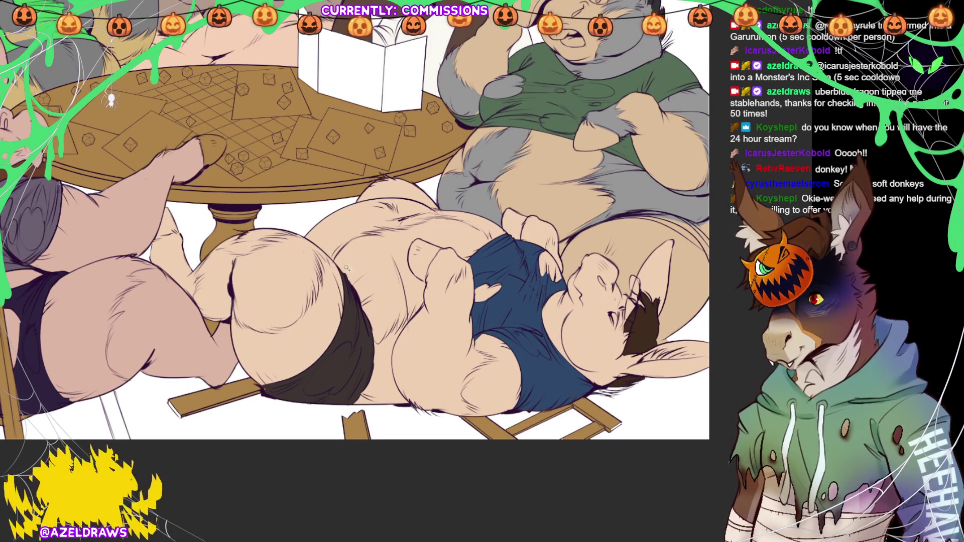
pyautogui.click(375, 254)
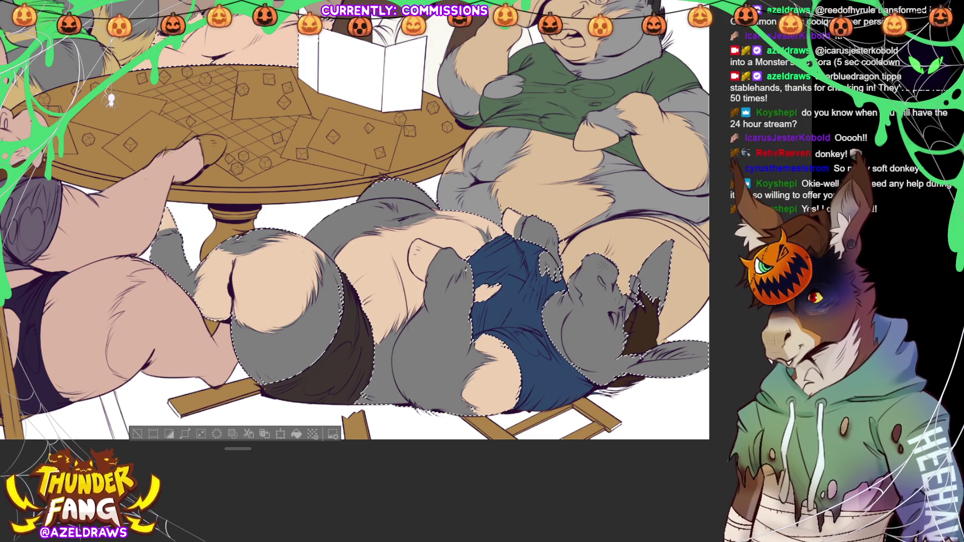
# Deselect the floor-lying donkey and fit the whole illustration in the window.
pyautogui.hotkey('ctrl', 'd')
pyautogui.hotkey('ctrl', '0')
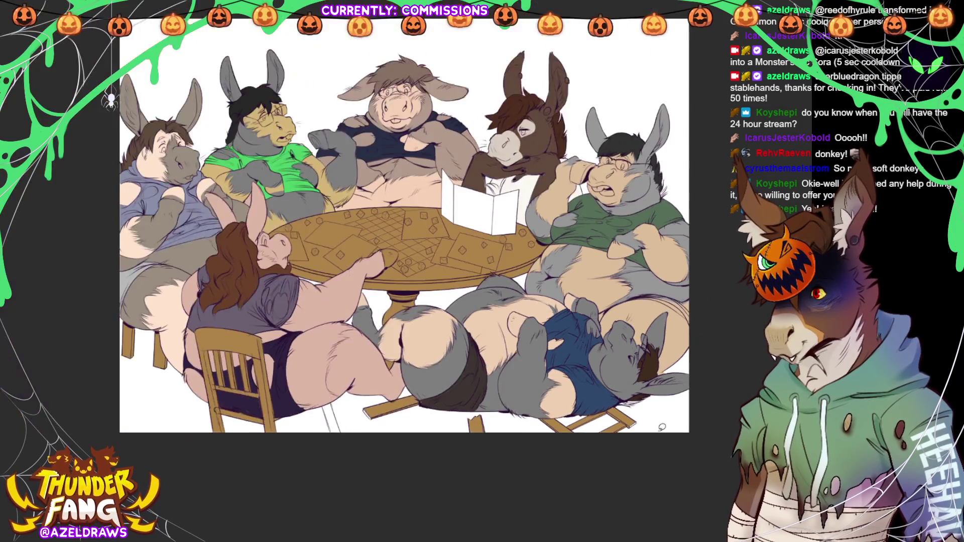
# Undo the last edit to the upper-left donkey's head and zoom in closer on the artwork.
pyautogui.scroll(2, 432, 432)
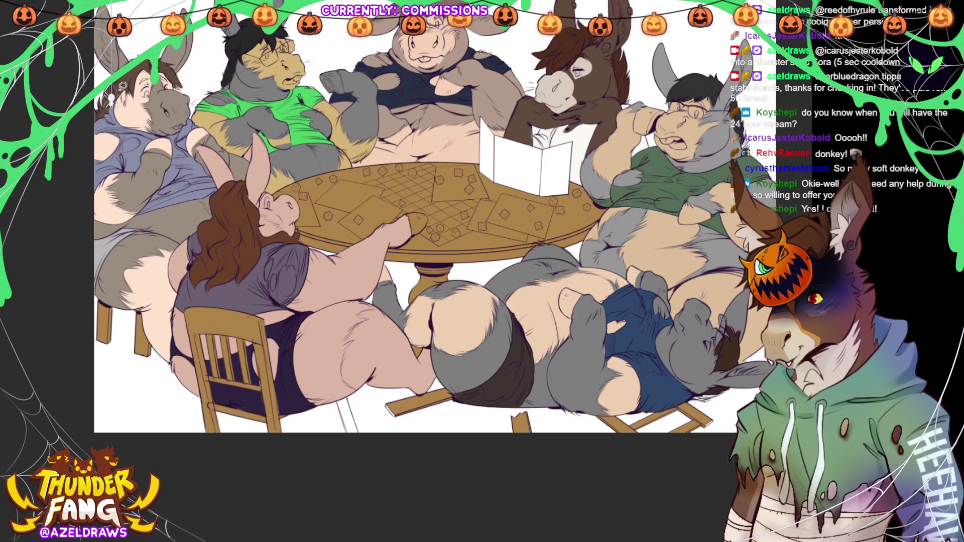
pyautogui.hotkey('ctrl', 'z')
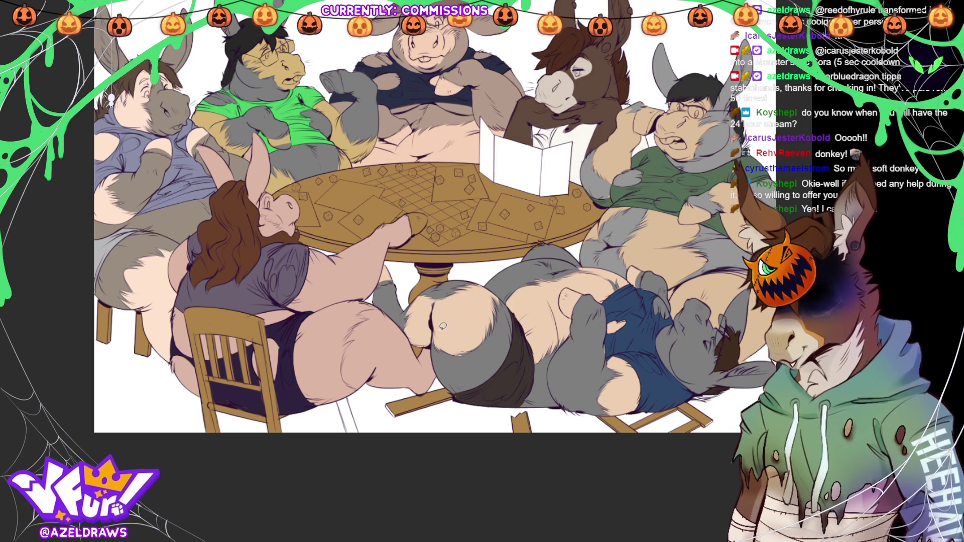
pyautogui.hotkey('ctrl', '+')
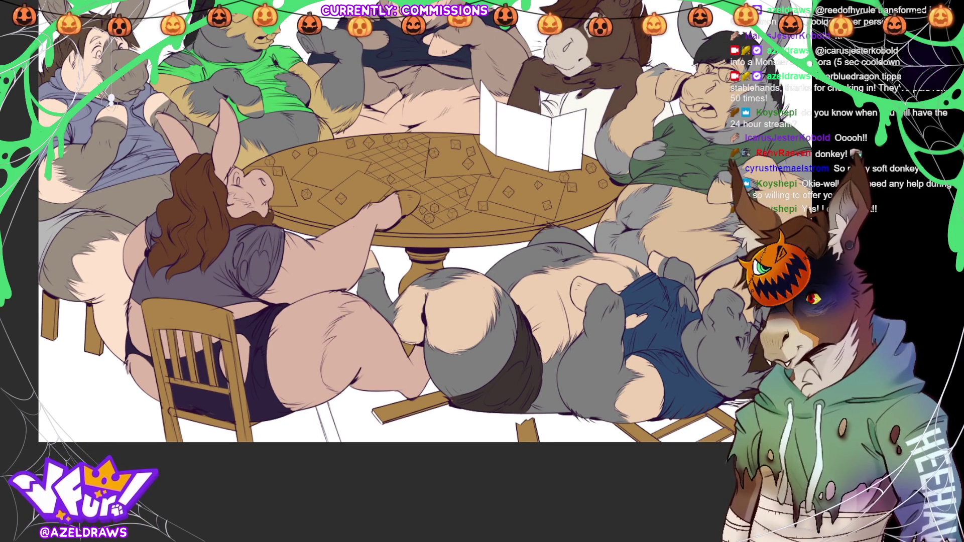
# Select the characters and paint the front long-haired character's ears dark brown, then view the whole illustration.
pyautogui.click(330, 269)
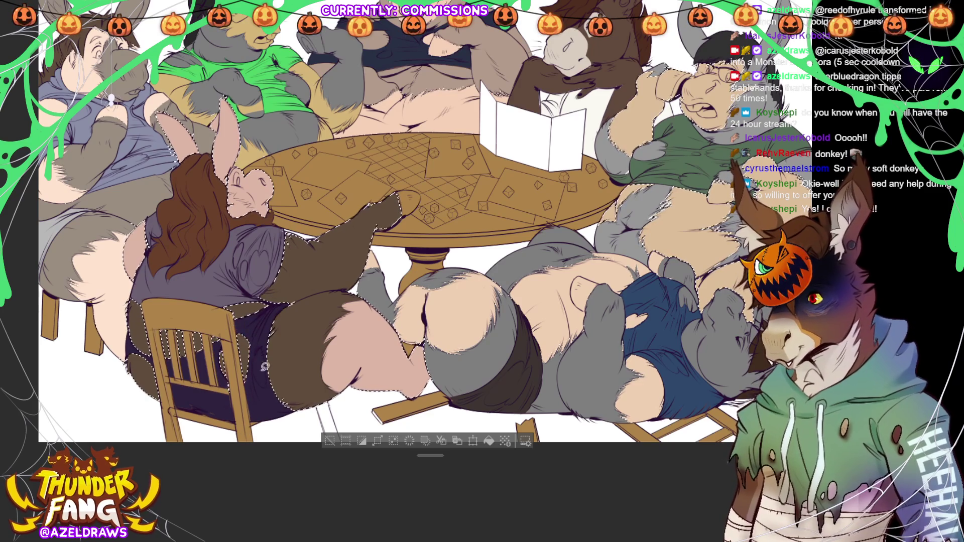
pyautogui.hotkey('ctrl', 'd')
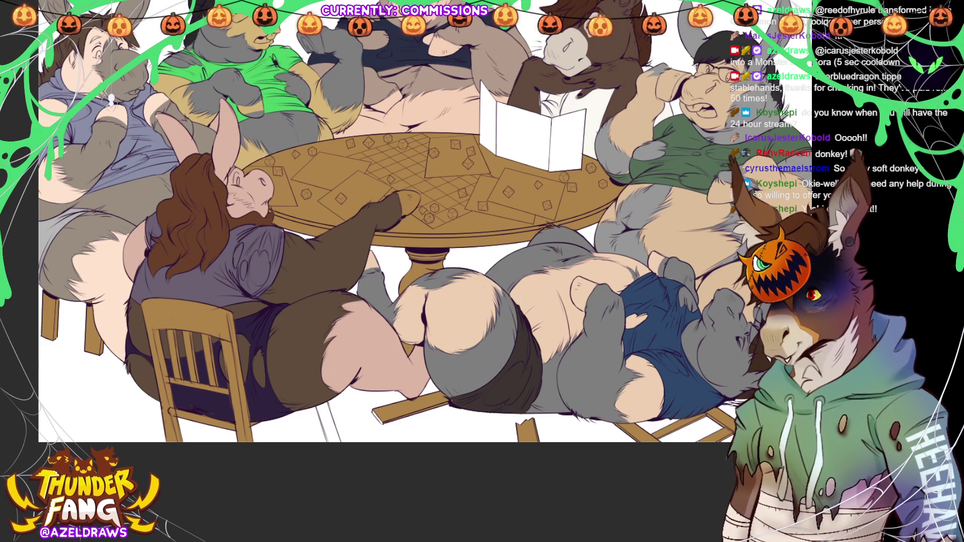
pyautogui.click(259, 192)
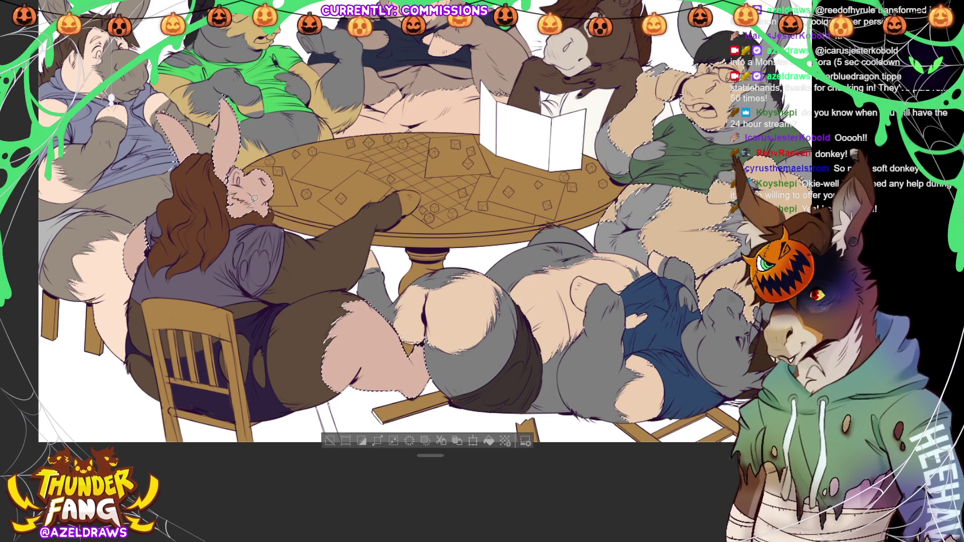
pyautogui.moveTo(255, 211)
pyautogui.mouseDown()
pyautogui.moveTo(226, 183)
pyautogui.moveTo(224, 196)
pyautogui.moveTo(236, 126)
pyautogui.moveTo(221, 155)
pyautogui.moveTo(166, 120)
pyautogui.mouseUp()
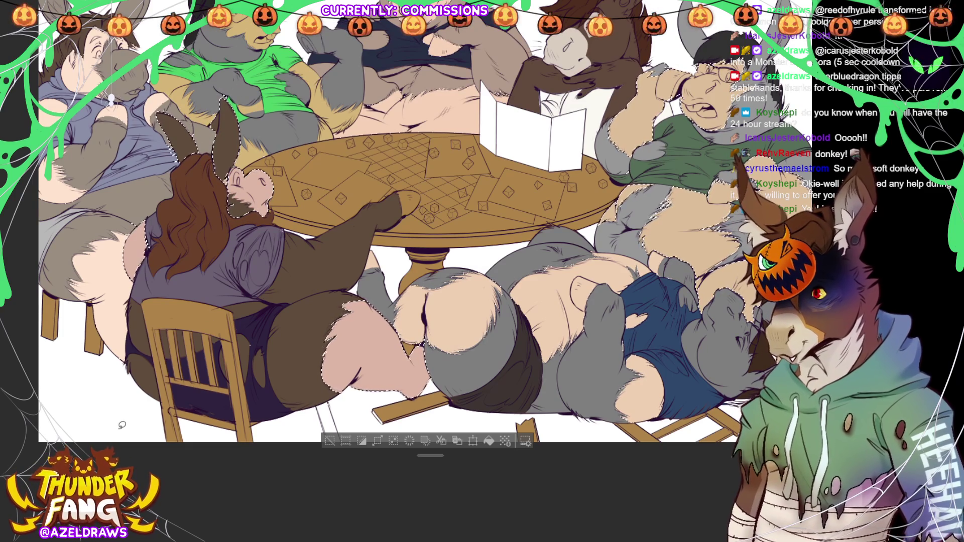
pyautogui.hotkey('ctrl', 'd')
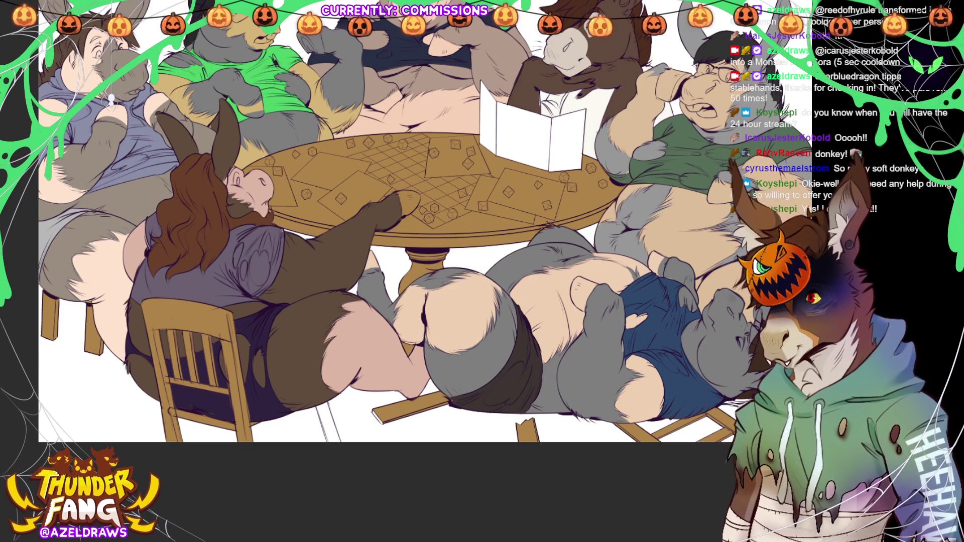
pyautogui.hotkey('ctrl', '0')
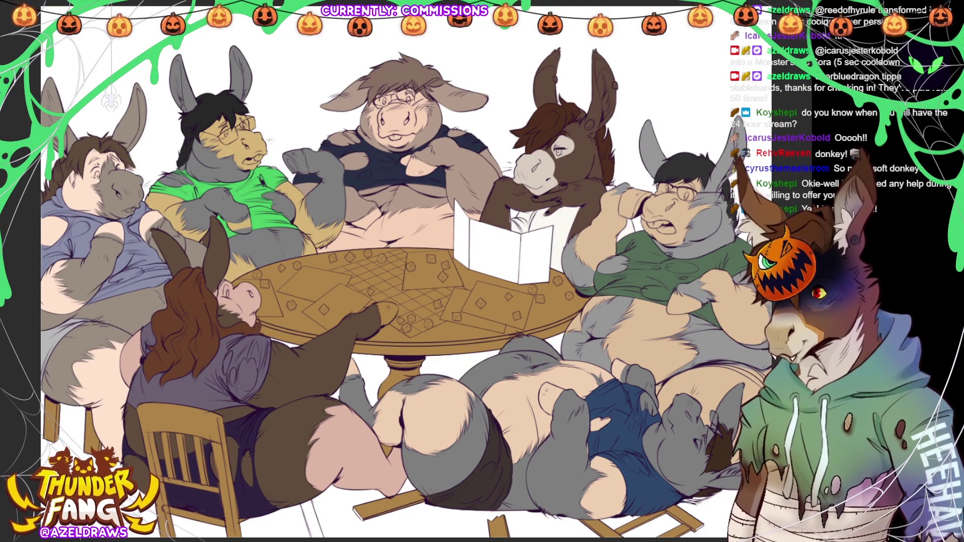
# Lasso-fill the hoof on the pig's chest dark grey and outline it with grey lines.
pyautogui.moveTo(331, 266)
pyautogui.mouseDown()
pyautogui.moveTo(313, 260)
pyautogui.moveTo(278, 284)
pyautogui.moveTo(312, 303)
pyautogui.moveTo(323, 325)
pyautogui.moveTo(361, 310)
pyautogui.moveTo(374, 292)
pyautogui.mouseUp()
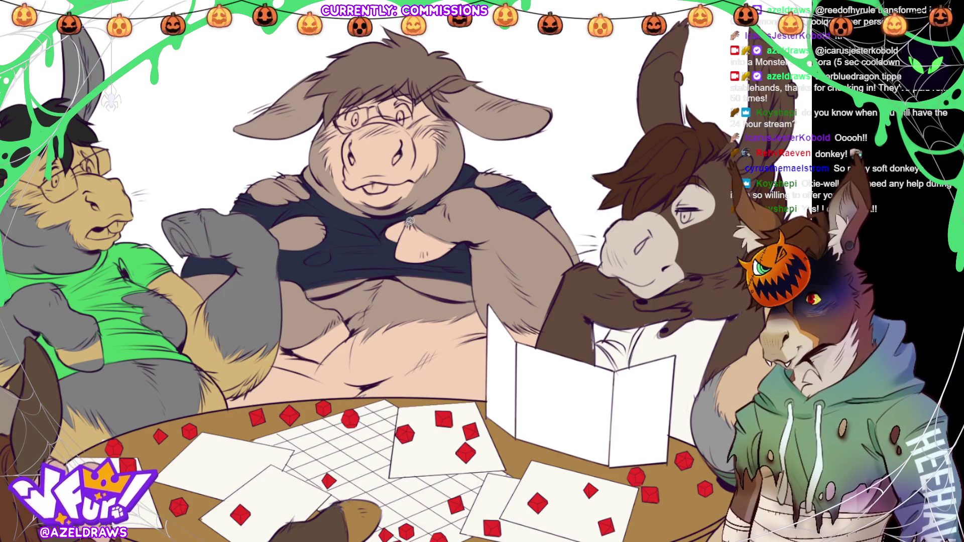
pyautogui.moveTo(398, 242)
pyautogui.mouseDown()
pyautogui.moveTo(407, 257)
pyautogui.moveTo(430, 250)
pyautogui.moveTo(426, 225)
pyautogui.mouseUp()
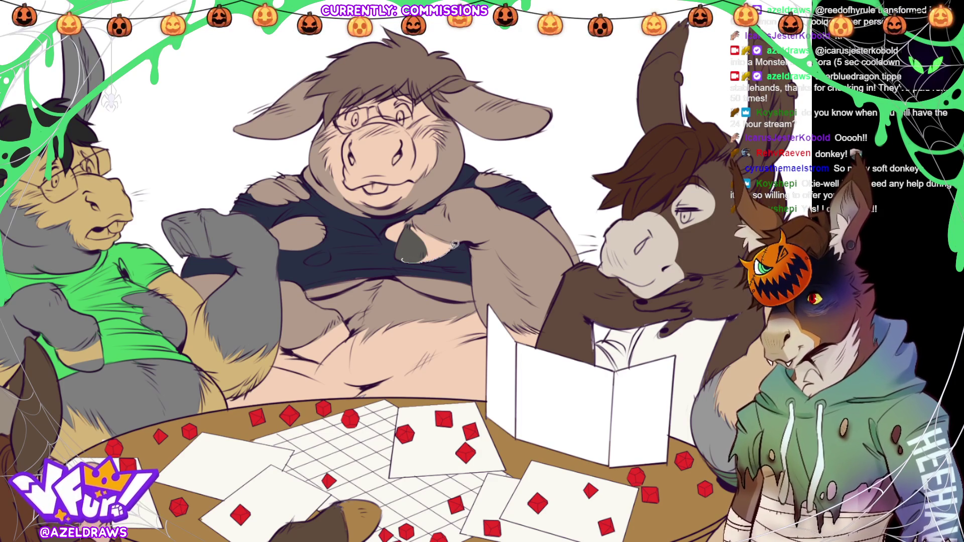
pyautogui.moveTo(446, 235)
pyautogui.mouseDown()
pyautogui.moveTo(414, 221)
pyautogui.moveTo(408, 260)
pyautogui.moveTo(458, 243)
pyautogui.moveTo(418, 253)
pyautogui.mouseUp()
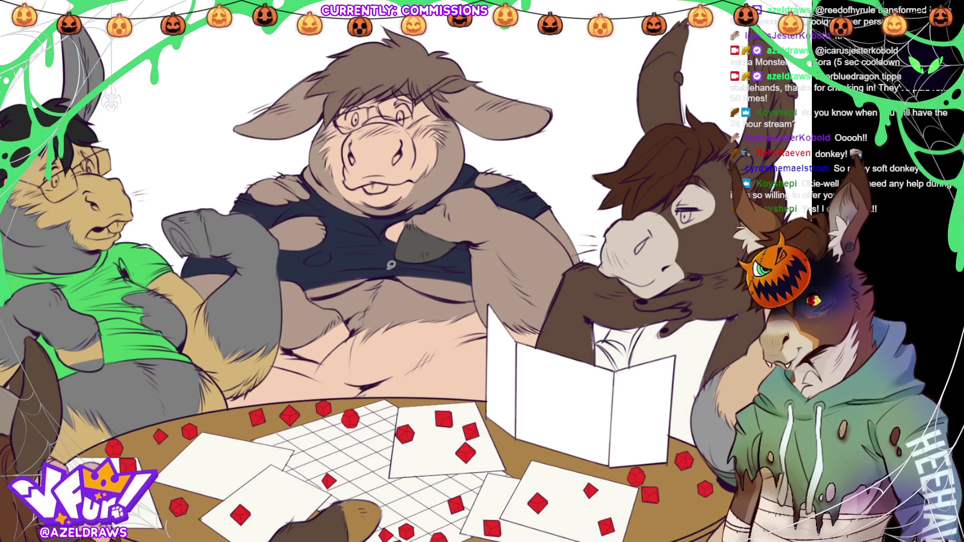
pyautogui.moveTo(291, 347)
pyautogui.mouseDown()
pyautogui.moveTo(345, 315)
pyautogui.moveTo(353, 331)
pyautogui.moveTo(325, 357)
pyautogui.moveTo(291, 346)
pyautogui.mouseUp()
pyautogui.press('p')
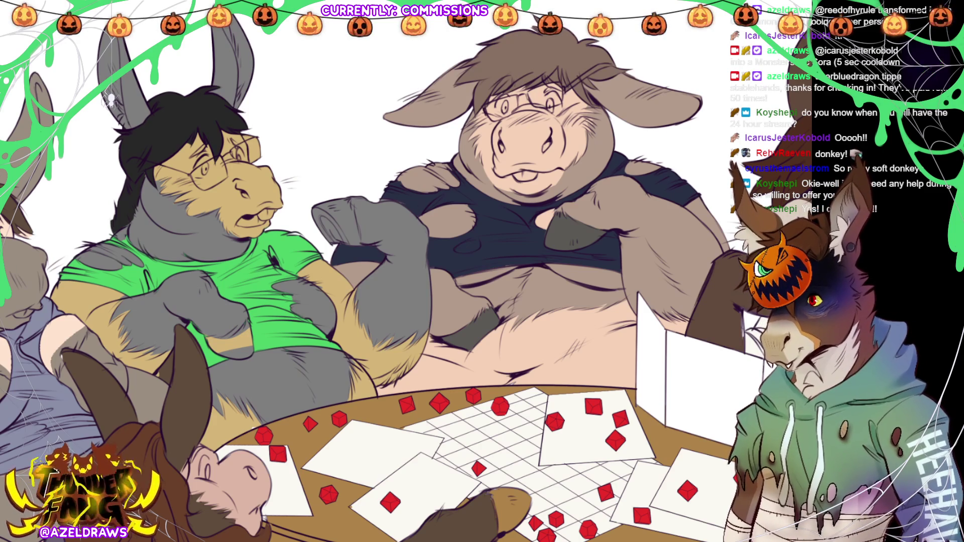
# Draw dark strokes across the green-shirted donkey's hooves and along its shorts.
pyautogui.moveTo(334, 242)
pyautogui.mouseDown()
pyautogui.moveTo(362, 241)
pyautogui.moveTo(361, 221)
pyautogui.moveTo(353, 200)
pyautogui.moveTo(331, 194)
pyautogui.moveTo(335, 243)
pyautogui.mouseUp()
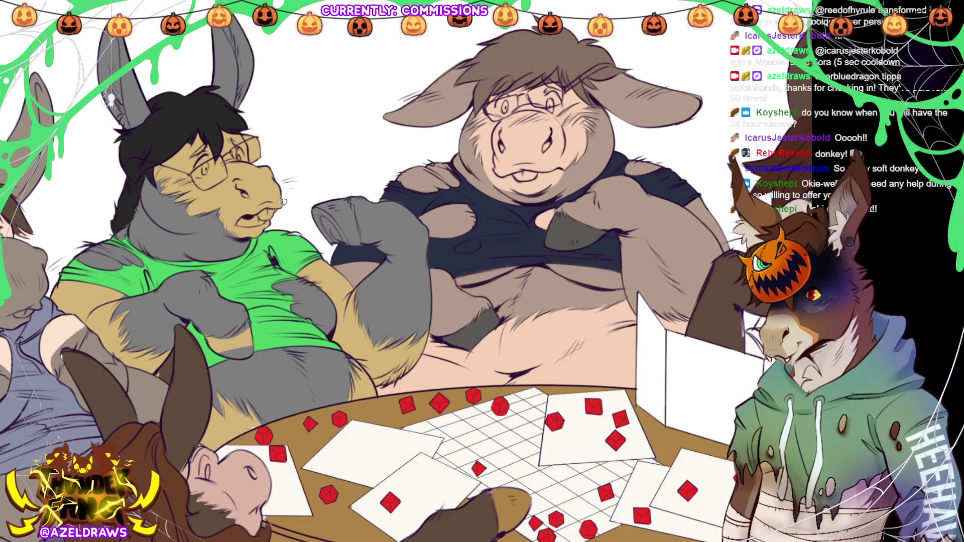
pyautogui.moveTo(327, 244)
pyautogui.mouseDown()
pyautogui.moveTo(365, 240)
pyautogui.moveTo(357, 204)
pyautogui.moveTo(347, 195)
pyautogui.moveTo(311, 209)
pyautogui.mouseUp()
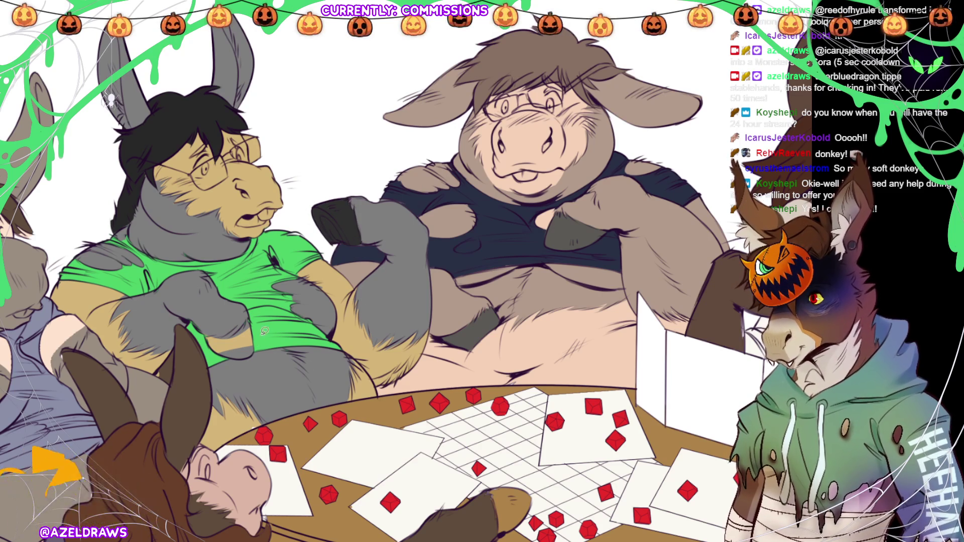
pyautogui.moveTo(224, 351)
pyautogui.mouseDown()
pyautogui.moveTo(256, 348)
pyautogui.moveTo(252, 317)
pyautogui.moveTo(210, 341)
pyautogui.moveTo(248, 345)
pyautogui.moveTo(216, 345)
pyautogui.moveTo(242, 351)
pyautogui.mouseUp()
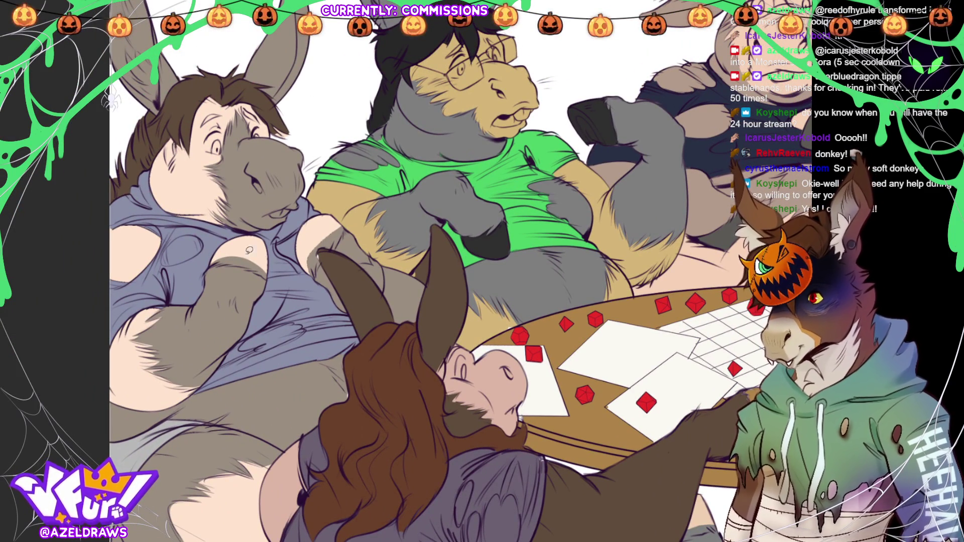
# Paint the hoof on the chest dark, replacing a trial dark-grey fill.
pyautogui.moveTo(212, 262)
pyautogui.mouseDown()
pyautogui.moveTo(226, 240)
pyautogui.moveTo(261, 230)
pyautogui.moveTo(271, 271)
pyautogui.moveTo(220, 260)
pyautogui.mouseUp()
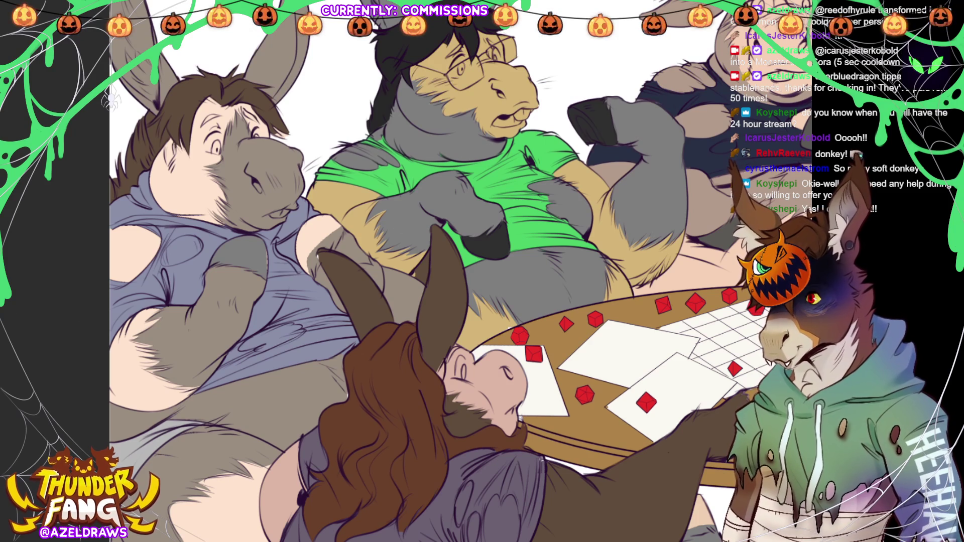
pyautogui.hotkey('alt', 'BackSpace')
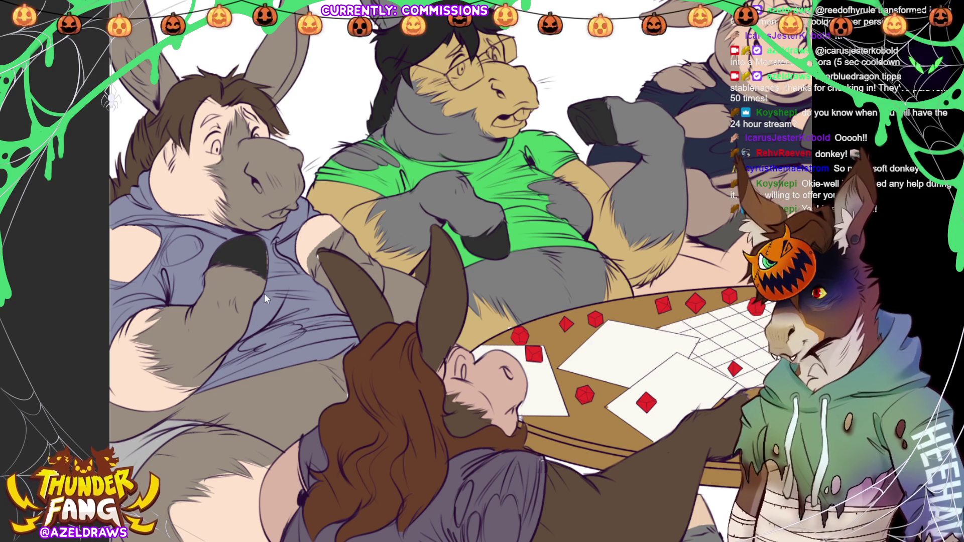
pyautogui.hotkey('ctrl', 'z')
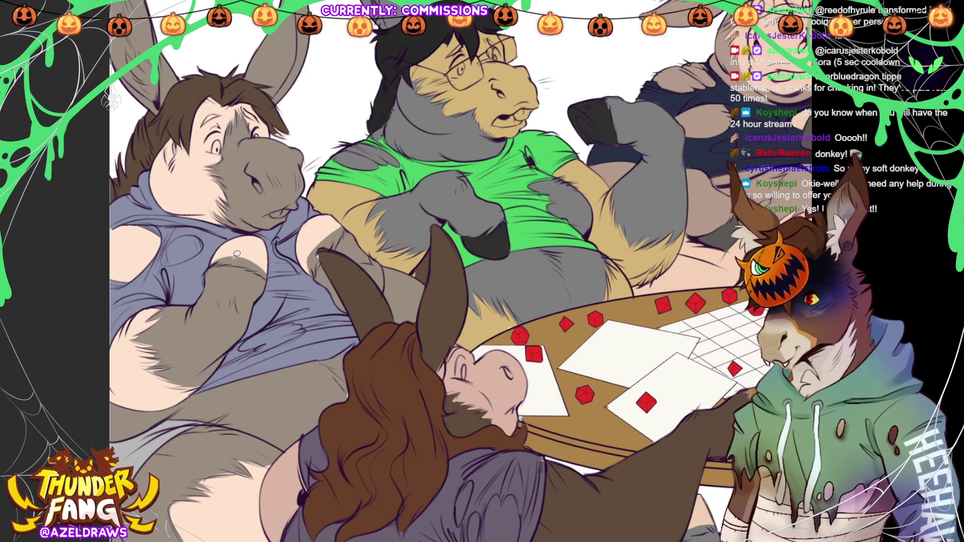
pyautogui.moveTo(211, 262)
pyautogui.mouseDown()
pyautogui.moveTo(266, 274)
pyautogui.moveTo(270, 241)
pyautogui.moveTo(240, 233)
pyautogui.moveTo(211, 267)
pyautogui.mouseUp()
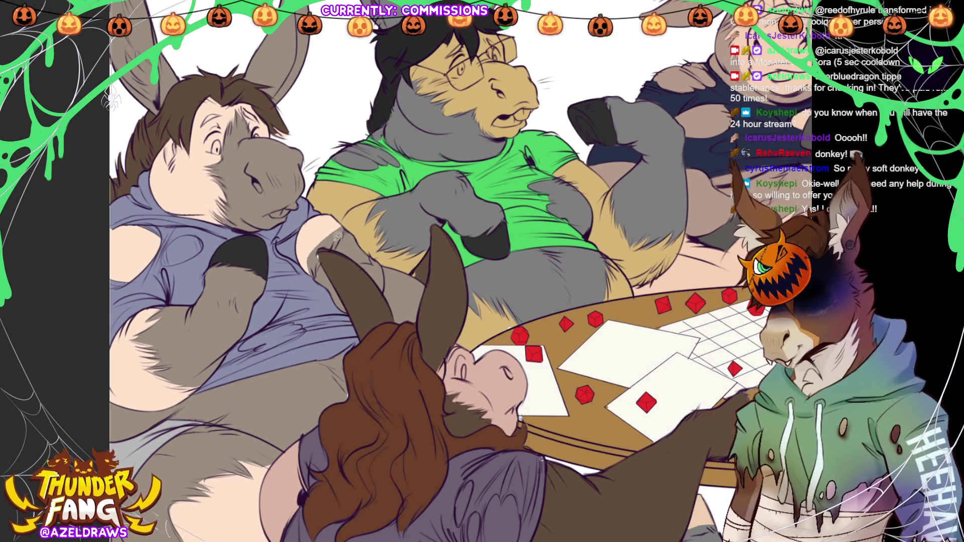
# Trace lines along the arm and shoulder edges of the left donkey.
pyautogui.moveTo(319, 277)
pyautogui.mouseDown()
pyautogui.moveTo(320, 251)
pyautogui.moveTo(346, 231)
pyautogui.mouseUp()
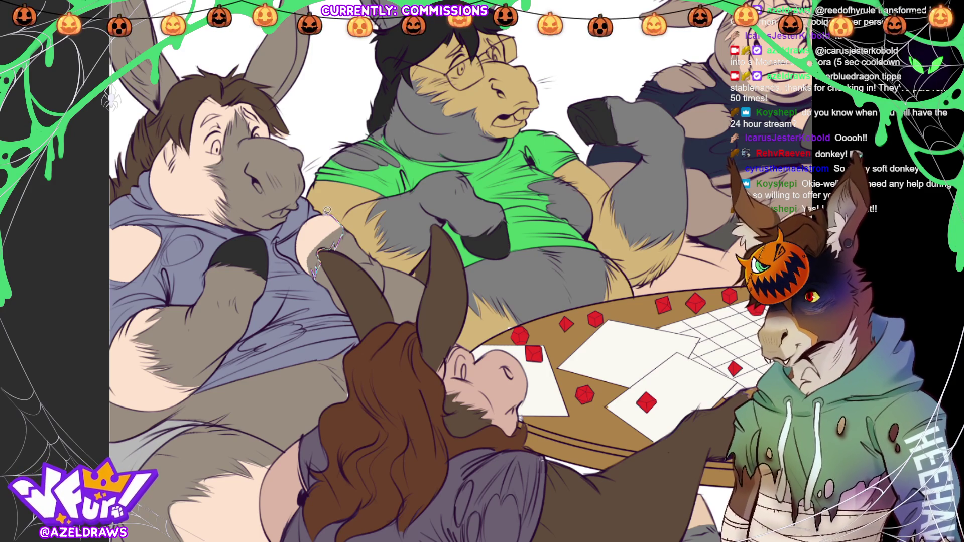
pyautogui.moveTo(314, 213)
pyautogui.mouseDown()
pyautogui.moveTo(300, 246)
pyautogui.moveTo(310, 269)
pyautogui.moveTo(315, 252)
pyautogui.moveTo(318, 271)
pyautogui.moveTo(319, 252)
pyautogui.mouseUp()
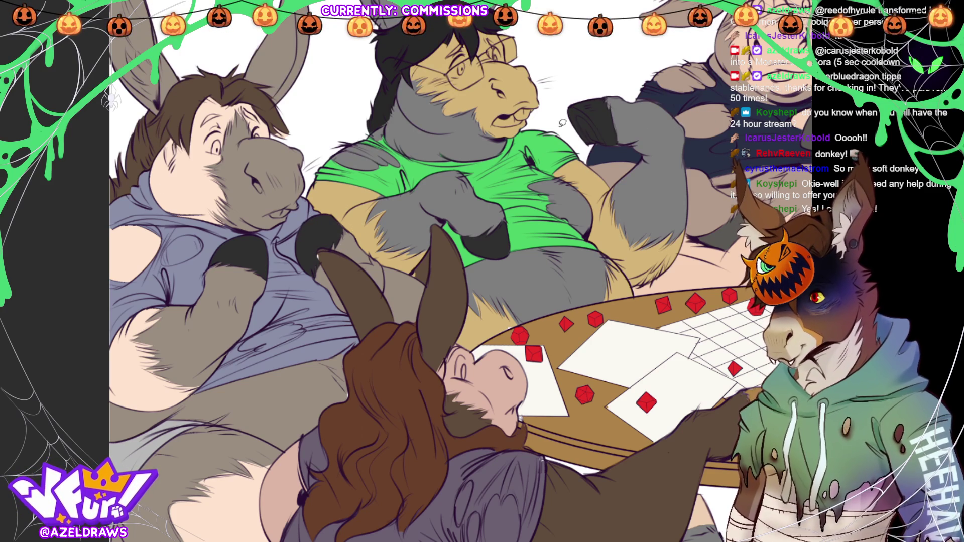
pyautogui.moveTo(169, 245)
pyautogui.mouseDown()
pyautogui.moveTo(162, 258)
pyautogui.moveTo(179, 264)
pyautogui.moveTo(207, 244)
pyautogui.moveTo(187, 233)
pyautogui.moveTo(170, 243)
pyautogui.mouseUp()
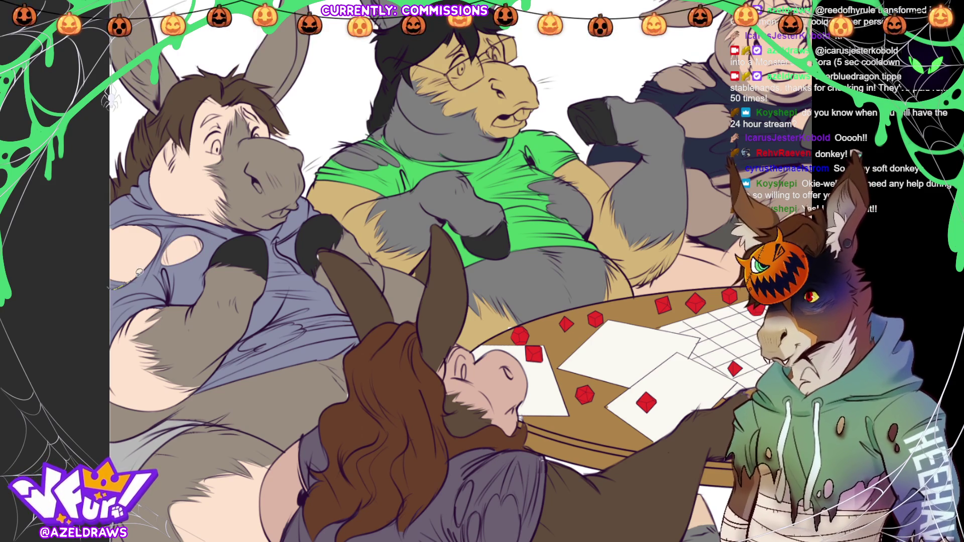
pyautogui.moveTo(111, 284)
pyautogui.mouseDown()
pyautogui.moveTo(128, 281)
pyautogui.moveTo(111, 270)
pyautogui.moveTo(121, 225)
pyautogui.moveTo(105, 278)
pyautogui.mouseUp()
pyautogui.moveTo(134, 224); pyautogui.dragTo(165, 233)
pyautogui.hotkey('ctrl', 'z')
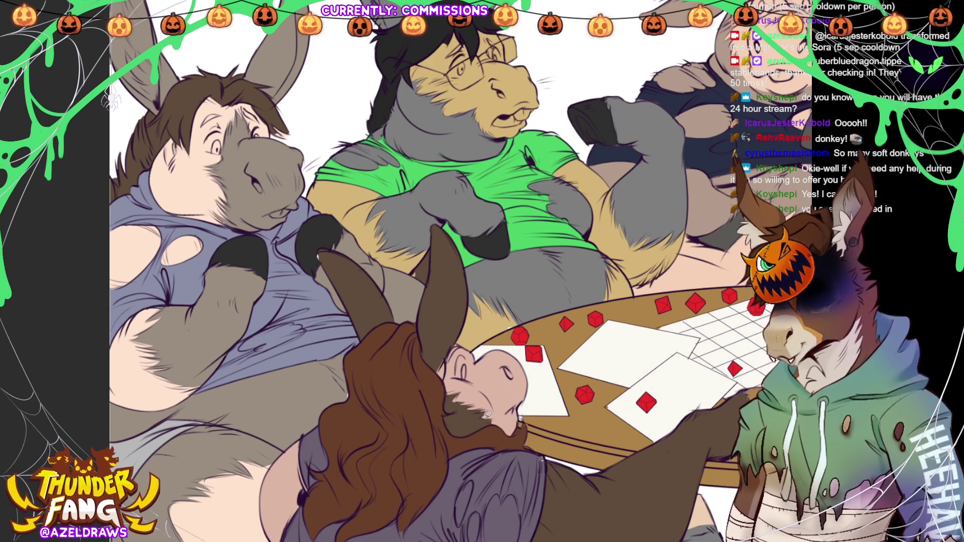
# Sketch lines beside the left donkey's head and a fold line on the blue shirt.
pyautogui.moveTo(279, 129); pyautogui.dragTo(293, 143)
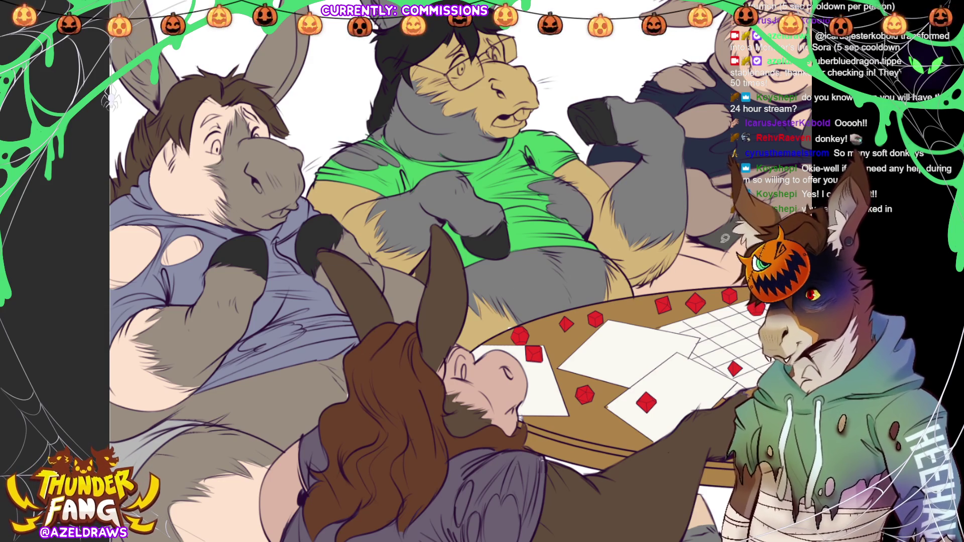
pyautogui.moveTo(239, 348)
pyautogui.mouseDown()
pyautogui.moveTo(268, 348)
pyautogui.moveTo(307, 326)
pyautogui.moveTo(282, 317)
pyautogui.moveTo(241, 347)
pyautogui.mouseUp()
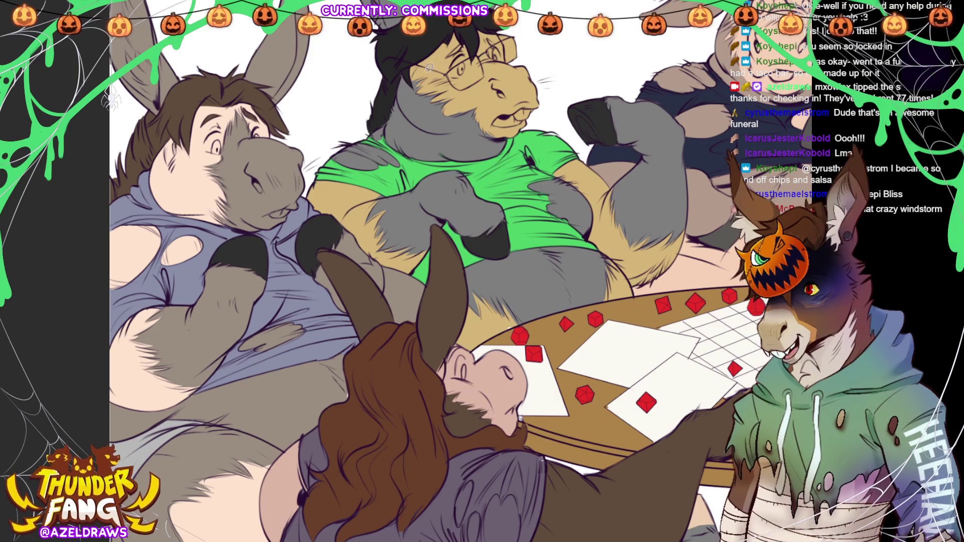
pyautogui.moveTo(642, 237); pyautogui.dragTo(616, 176)
# Paint tear lines and torn holes on the long-haired character's purple shirt, sampling the table-edge colour.
pyautogui.moveTo(542, 446)
pyautogui.mouseDown()
pyautogui.moveTo(499, 324)
pyautogui.moveTo(441, 320)
pyautogui.mouseUp()
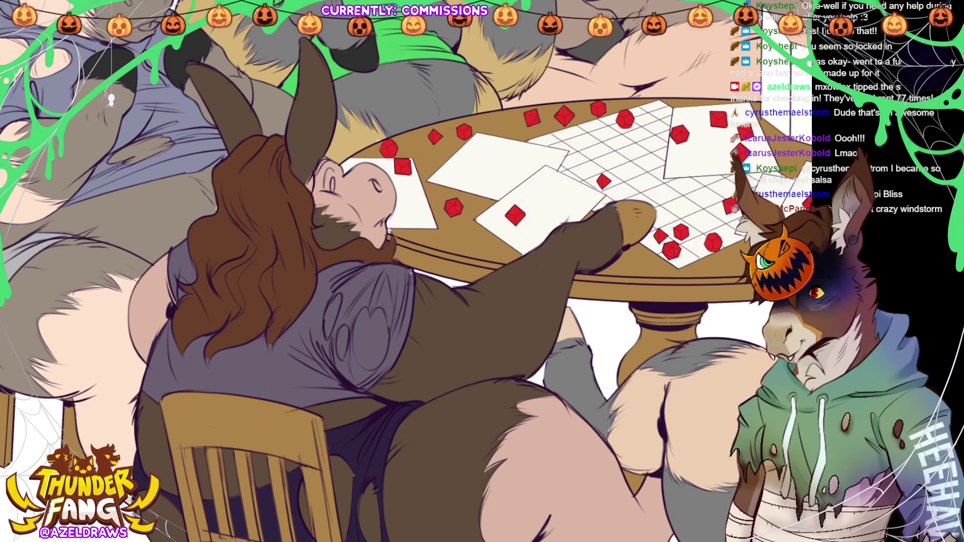
pyautogui.moveTo(374, 312)
pyautogui.mouseDown()
pyautogui.moveTo(355, 318)
pyautogui.moveTo(353, 352)
pyautogui.moveTo(372, 373)
pyautogui.moveTo(392, 352)
pyautogui.moveTo(395, 321)
pyautogui.moveTo(371, 305)
pyautogui.moveTo(340, 320)
pyautogui.moveTo(337, 351)
pyautogui.moveTo(354, 326)
pyautogui.moveTo(321, 332)
pyautogui.moveTo(351, 304)
pyautogui.moveTo(354, 359)
pyautogui.moveTo(386, 370)
pyautogui.moveTo(399, 309)
pyautogui.moveTo(367, 301)
pyautogui.moveTo(360, 361)
pyautogui.moveTo(394, 301)
pyautogui.moveTo(352, 339)
pyautogui.moveTo(372, 299)
pyautogui.mouseUp()
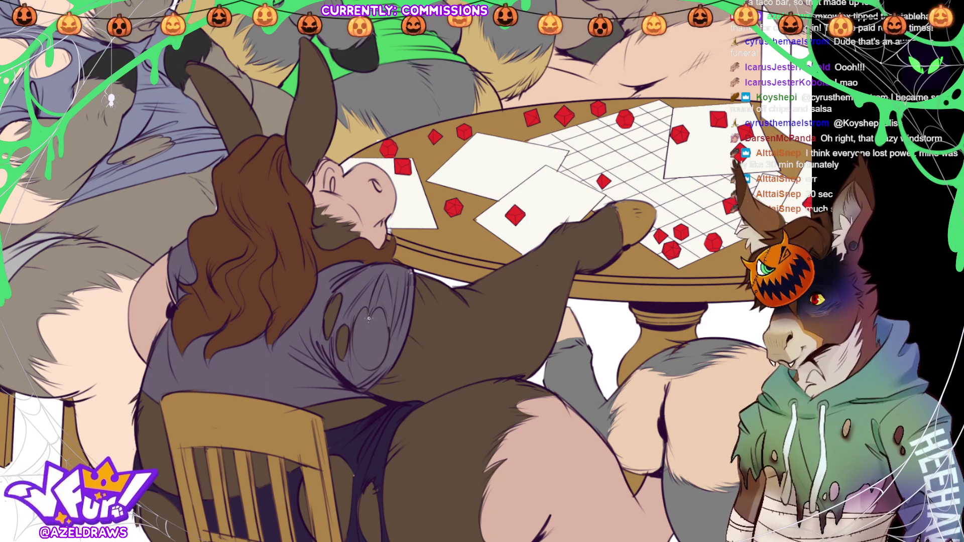
pyautogui.moveTo(365, 309)
pyautogui.mouseDown()
pyautogui.moveTo(356, 326)
pyautogui.moveTo(377, 314)
pyautogui.moveTo(358, 317)
pyautogui.moveTo(361, 367)
pyautogui.moveTo(381, 363)
pyautogui.moveTo(380, 306)
pyautogui.mouseUp()
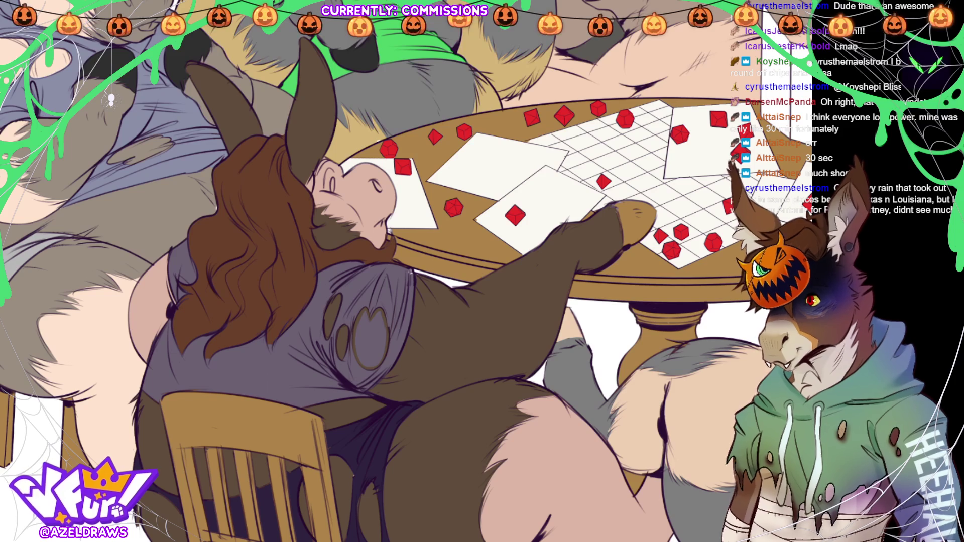
pyautogui.moveTo(384, 312)
pyautogui.mouseDown()
pyautogui.moveTo(375, 336)
pyautogui.moveTo(371, 309)
pyautogui.moveTo(362, 339)
pyautogui.moveTo(358, 328)
pyautogui.moveTo(357, 352)
pyautogui.moveTo(386, 362)
pyautogui.moveTo(391, 321)
pyautogui.moveTo(367, 329)
pyautogui.mouseUp()
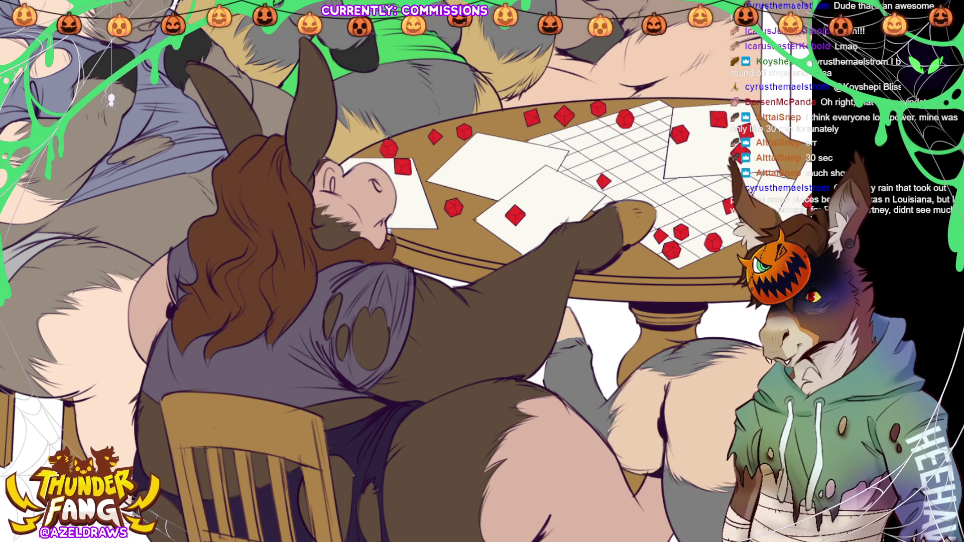
pyautogui.keyDown('alt'); pyautogui.click(439, 233); pyautogui.keyUp('alt')
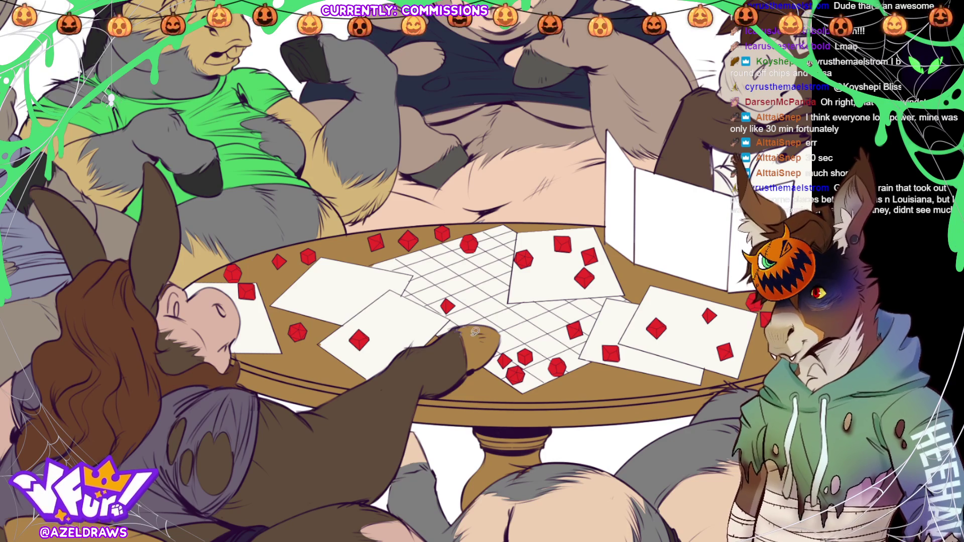
# Touch up the resting hand's left outline, then scroll down to the chair and legs.
pyautogui.moveTo(458, 329)
pyautogui.mouseDown()
pyautogui.moveTo(471, 371)
pyautogui.moveTo(502, 337)
pyautogui.moveTo(485, 321)
pyautogui.moveTo(454, 325)
pyautogui.mouseUp()
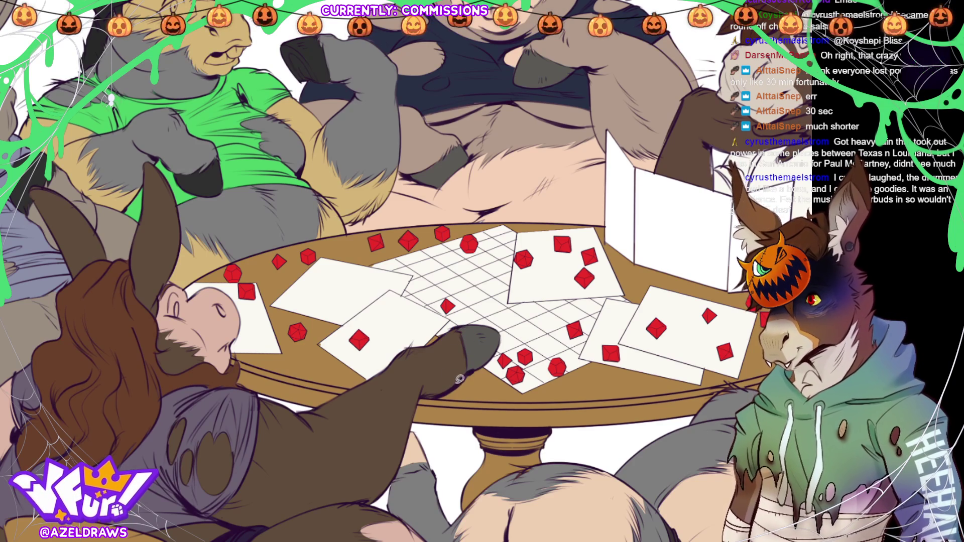
pyautogui.scroll(-5, 407, 307)
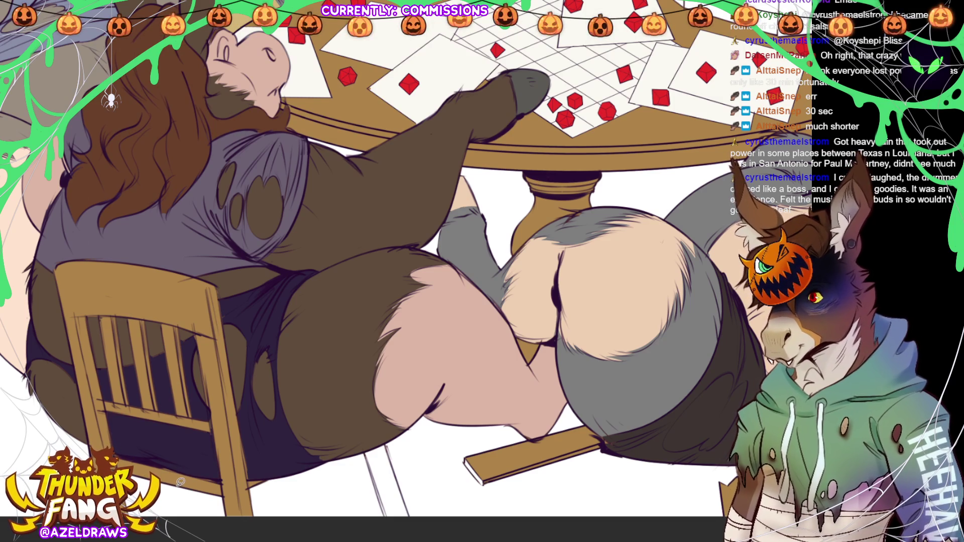
# Draw and lasso-fill the chair's missing back leg, then fit the artwork and zoom into the lower middle.
pyautogui.moveTo(548, 392); pyautogui.dragTo(430, 191)
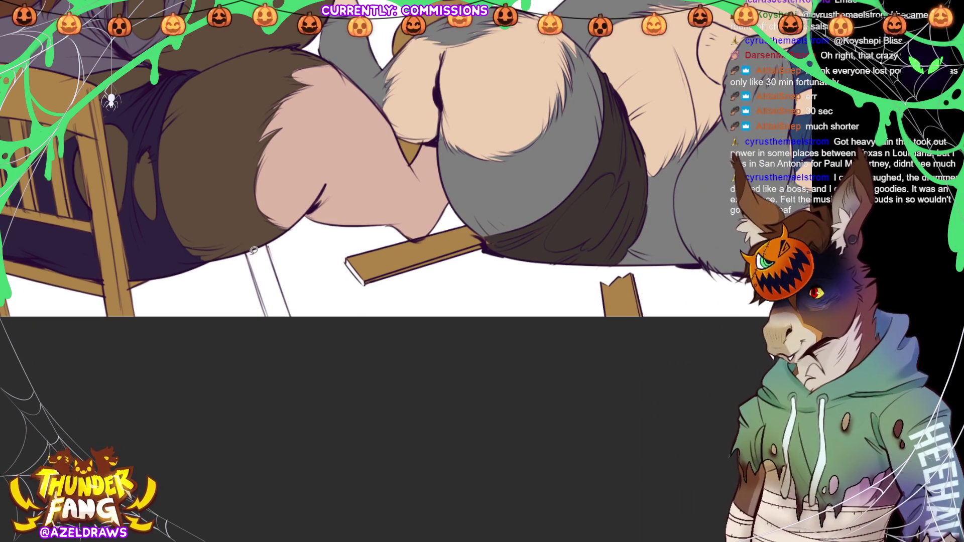
pyautogui.moveTo(257, 274)
pyautogui.mouseDown()
pyautogui.moveTo(276, 324)
pyautogui.moveTo(295, 324)
pyautogui.moveTo(266, 241)
pyautogui.moveTo(248, 251)
pyautogui.mouseUp()
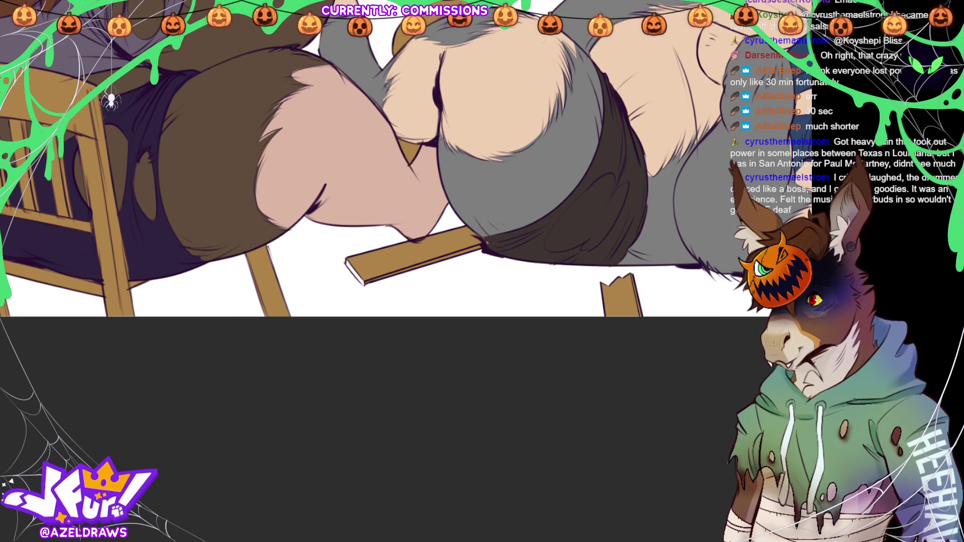
pyautogui.moveTo(202, 221); pyautogui.dragTo(275, 196)
pyautogui.moveTo(201, 218); pyautogui.dragTo(208, 252)
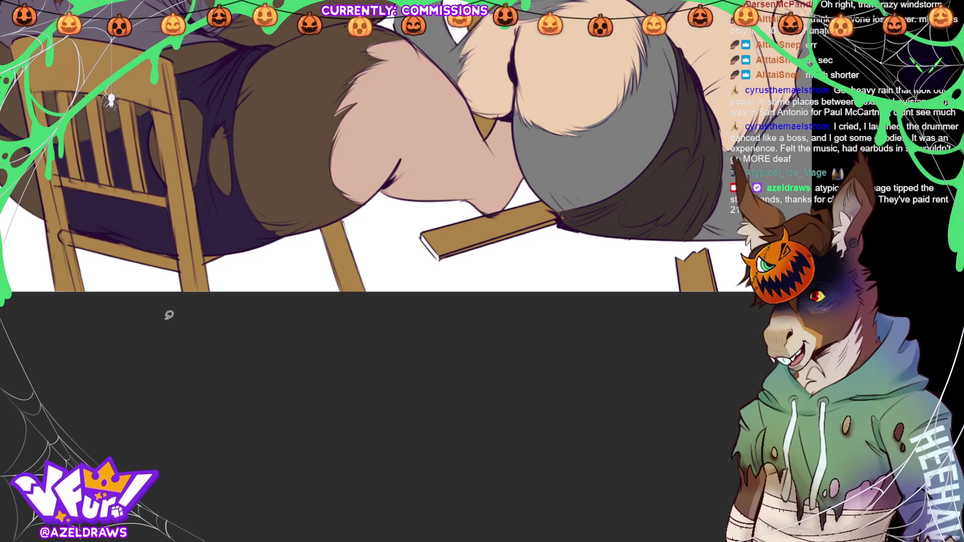
pyautogui.hotkey('ctrl', '0')
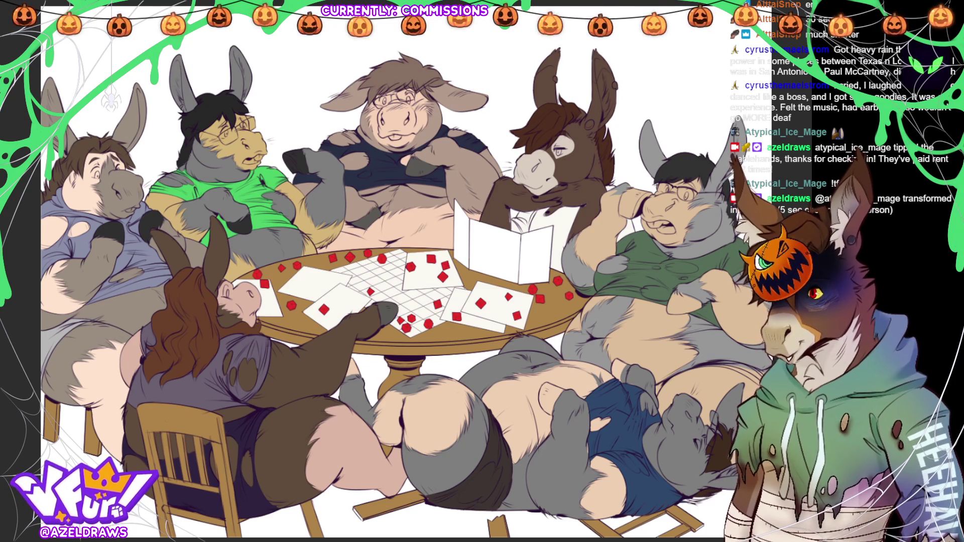
pyautogui.scroll(3, 463, 399)
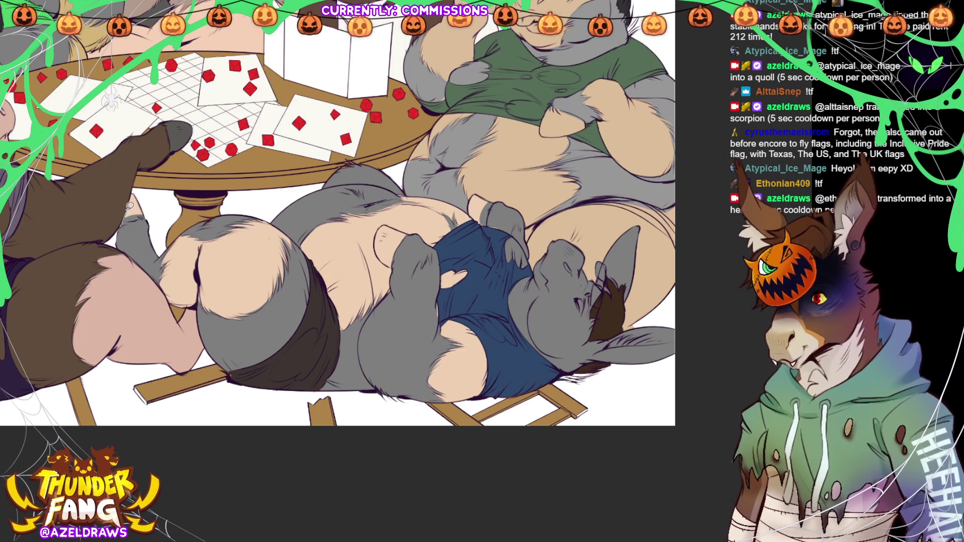
# Remove a stray arm stroke and paint grey into the fingers resting on the donkey's belly.
pyautogui.moveTo(132, 193)
pyautogui.mouseDown()
pyautogui.moveTo(151, 215)
pyautogui.moveTo(126, 222)
pyautogui.mouseUp()
pyautogui.hotkey('ctrl', 'z')
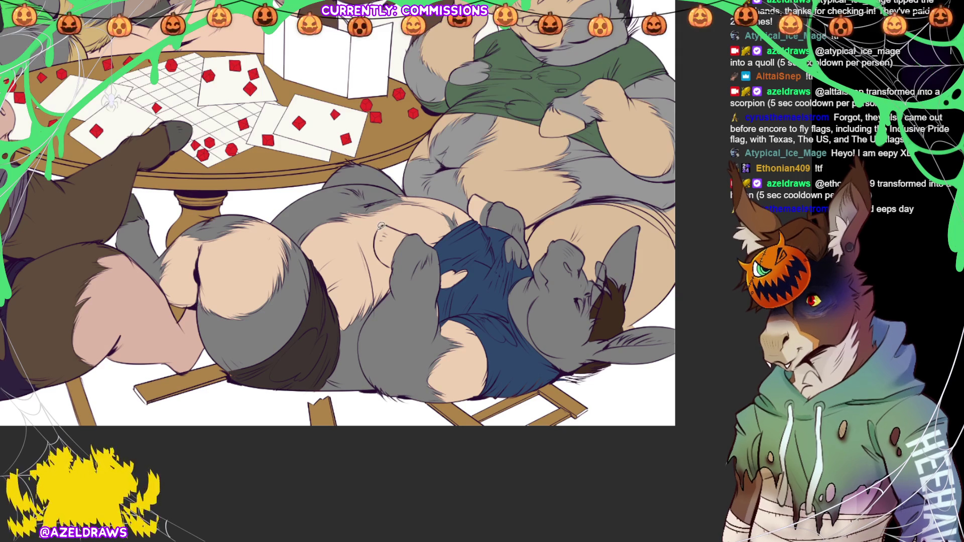
pyautogui.moveTo(378, 249)
pyautogui.mouseDown()
pyautogui.moveTo(394, 263)
pyautogui.moveTo(409, 231)
pyautogui.moveTo(389, 222)
pyautogui.mouseUp()
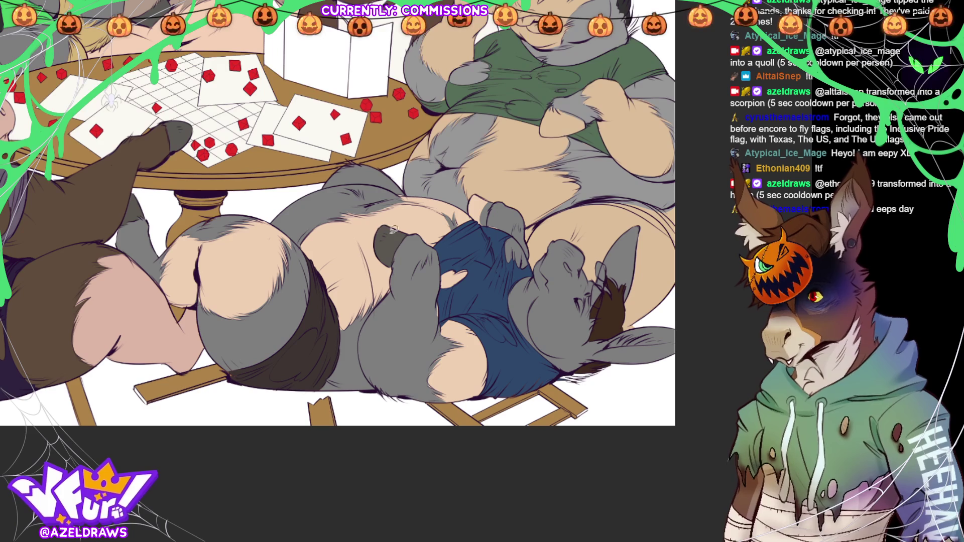
pyautogui.moveTo(494, 204)
pyautogui.mouseDown()
pyautogui.moveTo(487, 222)
pyautogui.moveTo(471, 206)
pyautogui.moveTo(474, 195)
pyautogui.moveTo(498, 200)
pyautogui.mouseUp()
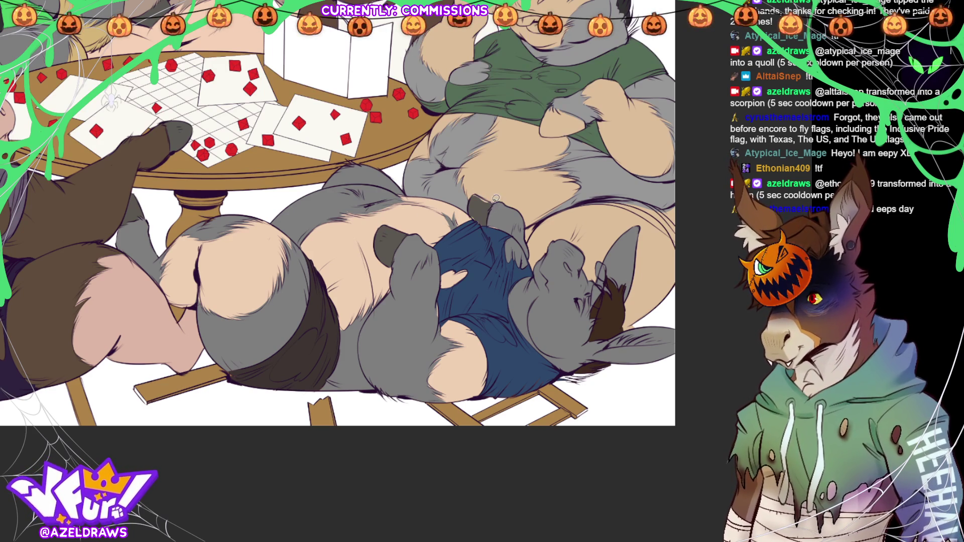
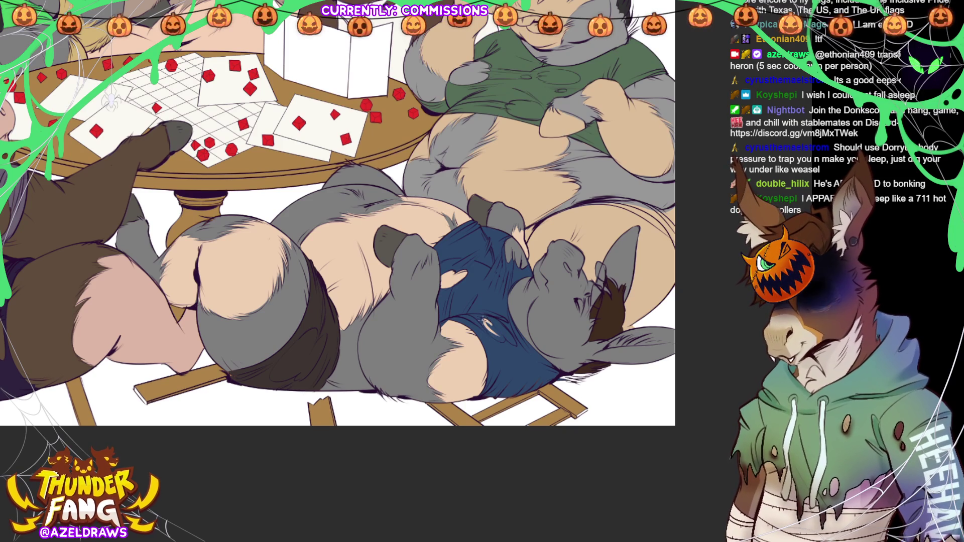
# Sketch and fill an oval emblem on the lying donkey's blue shirt, then pan to the upper characters.
pyautogui.moveTo(502, 326); pyautogui.dragTo(506, 340)
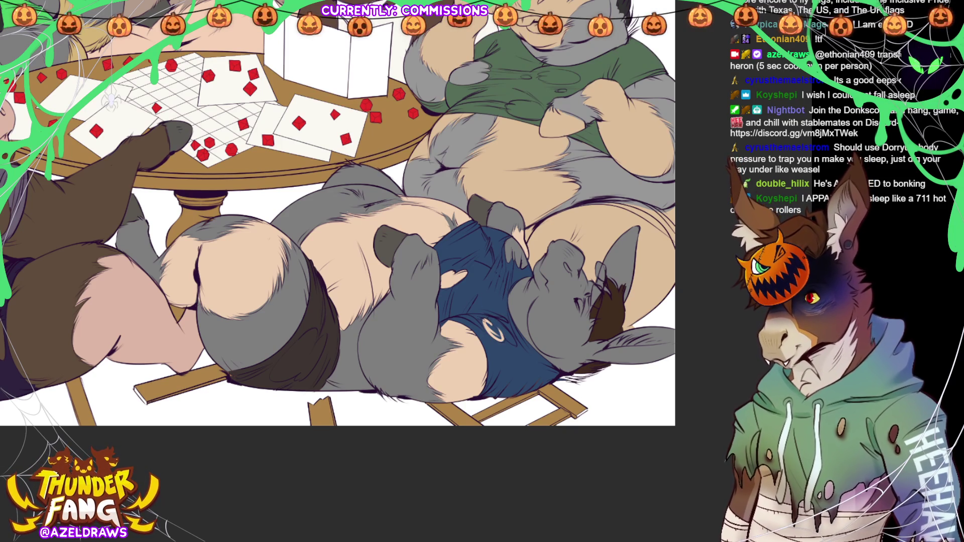
pyautogui.moveTo(498, 328); pyautogui.dragTo(494, 335)
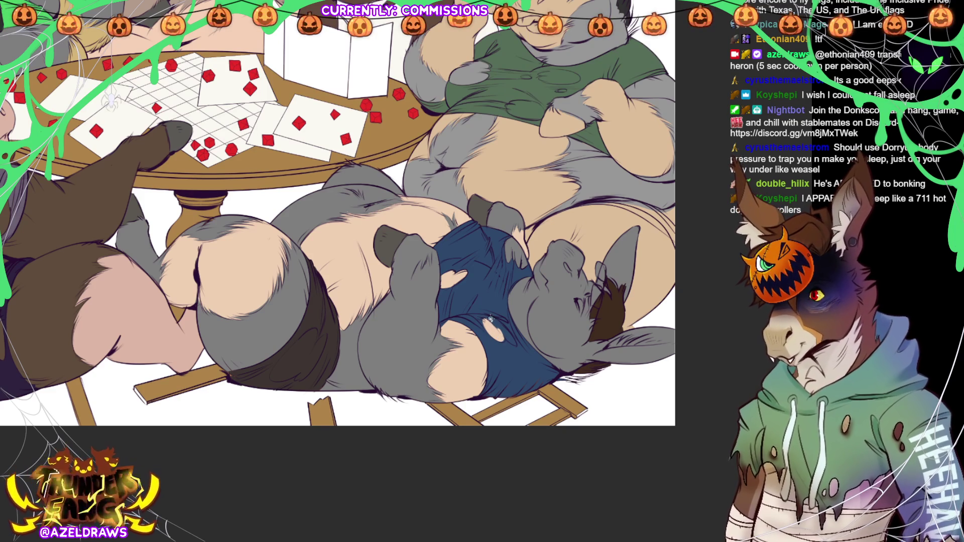
pyautogui.moveTo(507, 327)
pyautogui.mouseDown()
pyautogui.moveTo(518, 346)
pyautogui.moveTo(502, 331)
pyautogui.mouseUp()
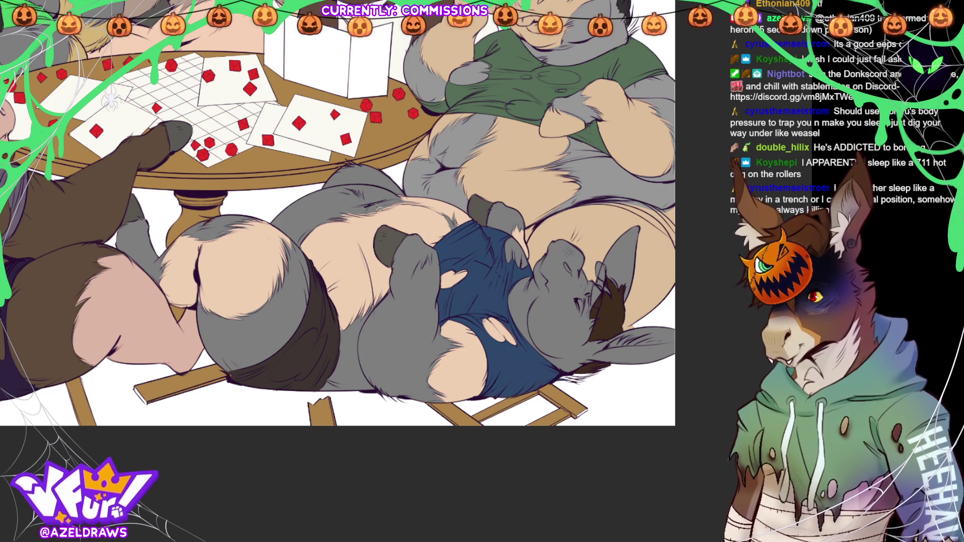
pyautogui.moveTo(342, 216); pyautogui.dragTo(389, 205)
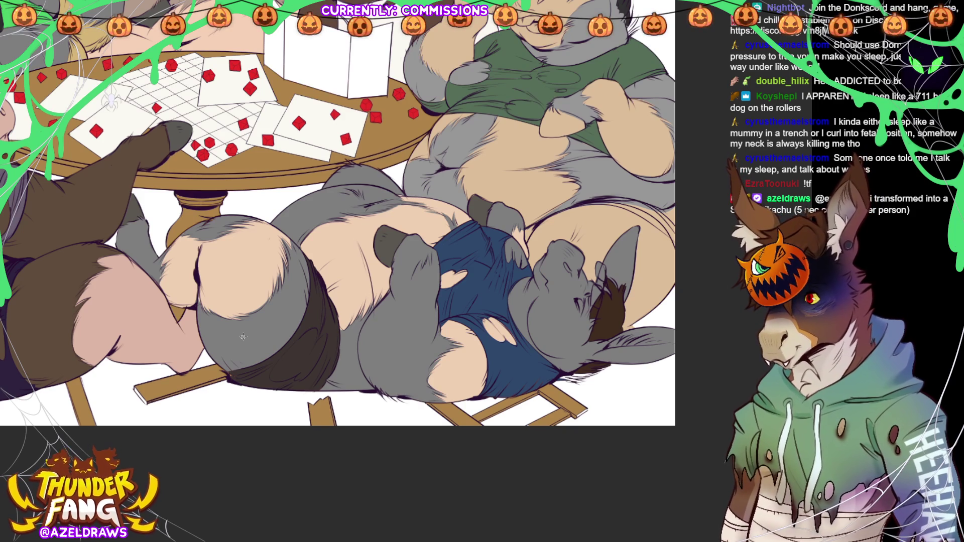
pyautogui.moveTo(683, 152)
pyautogui.mouseDown()
pyautogui.moveTo(550, 298)
pyautogui.moveTo(555, 312)
pyautogui.mouseUp()
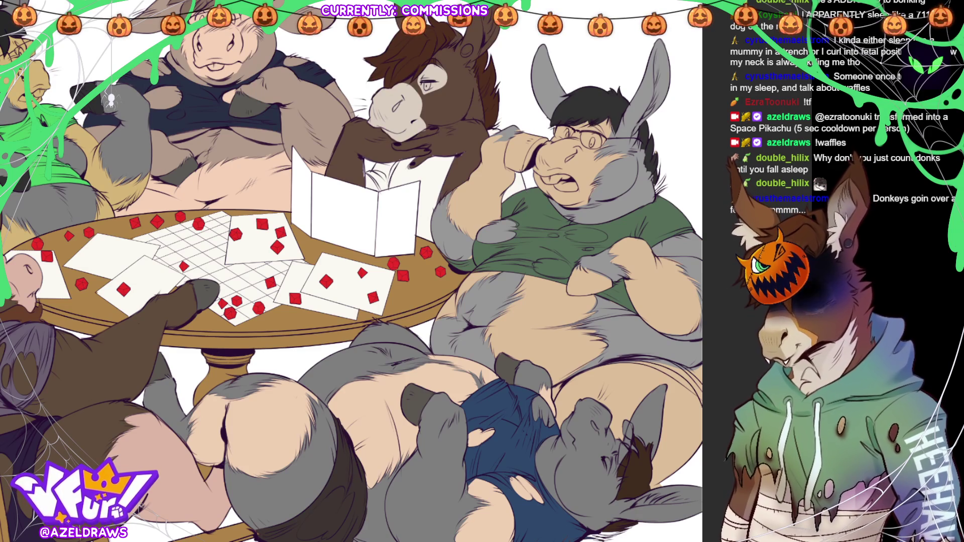
# Paint grey oval torn-hole patches onto the glasses donkey's green shirt.
pyautogui.moveTo(555, 261)
pyautogui.mouseDown()
pyautogui.moveTo(531, 266)
pyautogui.moveTo(566, 276)
pyautogui.moveTo(570, 264)
pyautogui.moveTo(535, 262)
pyautogui.moveTo(567, 274)
pyautogui.moveTo(539, 268)
pyautogui.mouseUp()
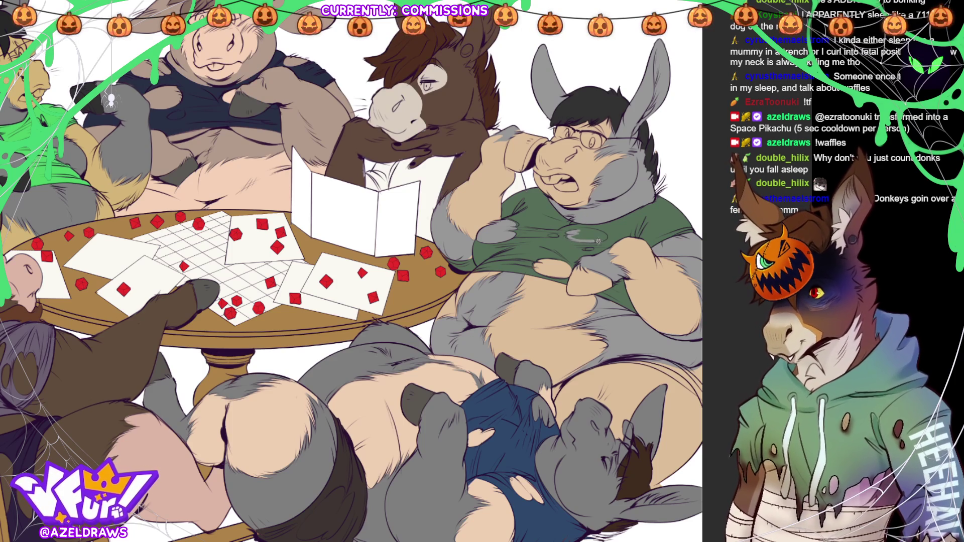
pyautogui.moveTo(572, 236); pyautogui.dragTo(602, 236)
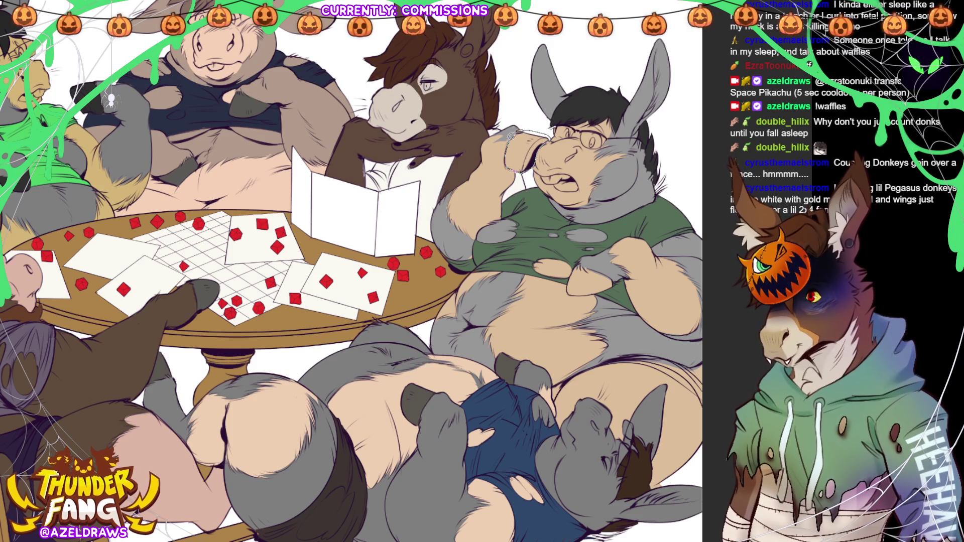
# Fill the raised hand dark grey and lasso-select the hand resting on the belly.
pyautogui.click(517, 132)
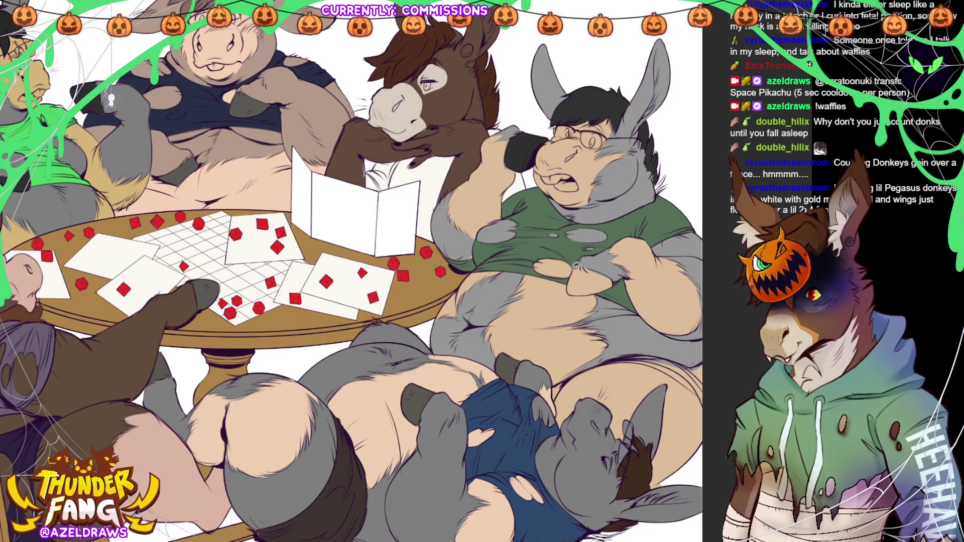
pyautogui.moveTo(571, 282)
pyautogui.mouseDown()
pyautogui.moveTo(585, 292)
pyautogui.moveTo(618, 278)
pyautogui.moveTo(579, 263)
pyautogui.mouseUp()
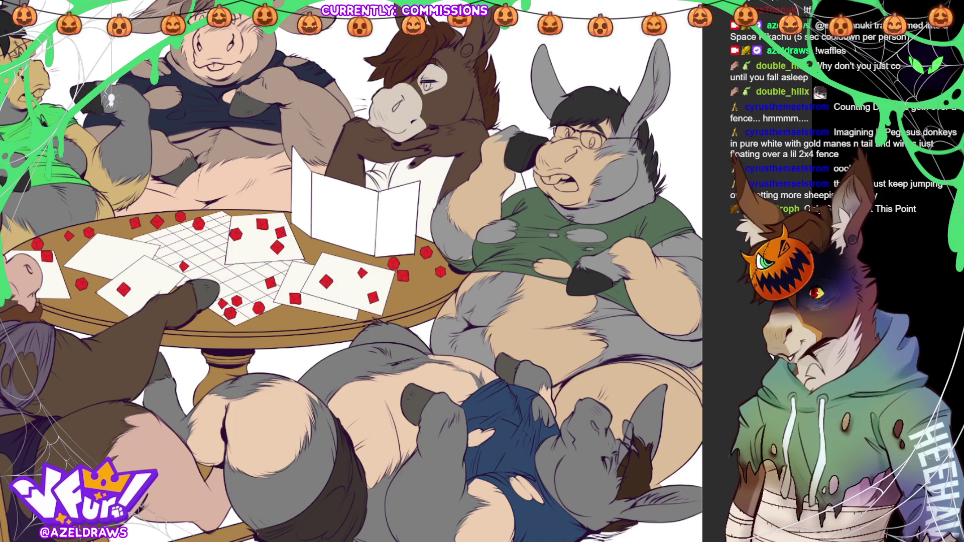
# Draw a stroke along the donkey's belly edge on the colour layer.
pyautogui.scroll(3, 351, 271)
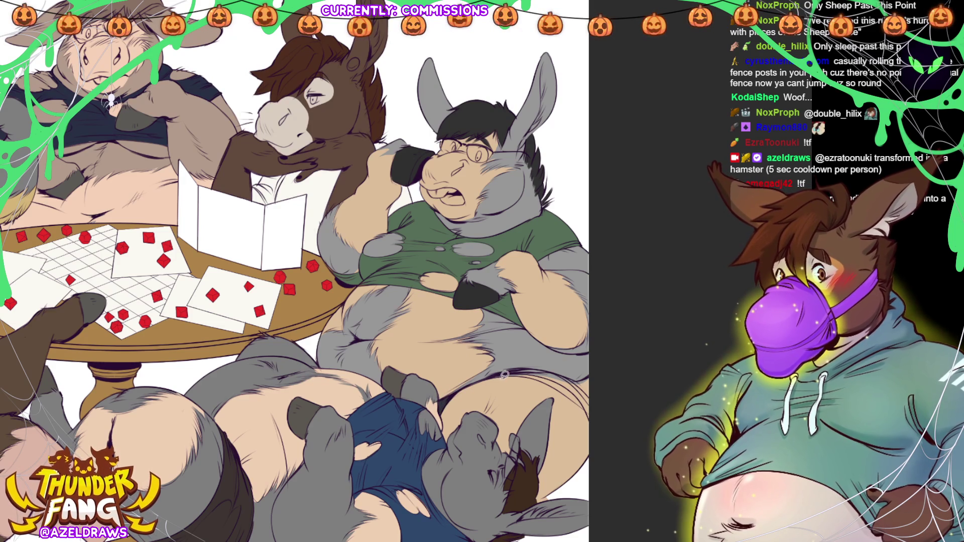
pyautogui.moveTo(506, 371)
pyautogui.mouseDown()
pyautogui.moveTo(596, 398)
pyautogui.moveTo(595, 372)
pyautogui.moveTo(525, 366)
pyautogui.moveTo(474, 385)
pyautogui.mouseUp()
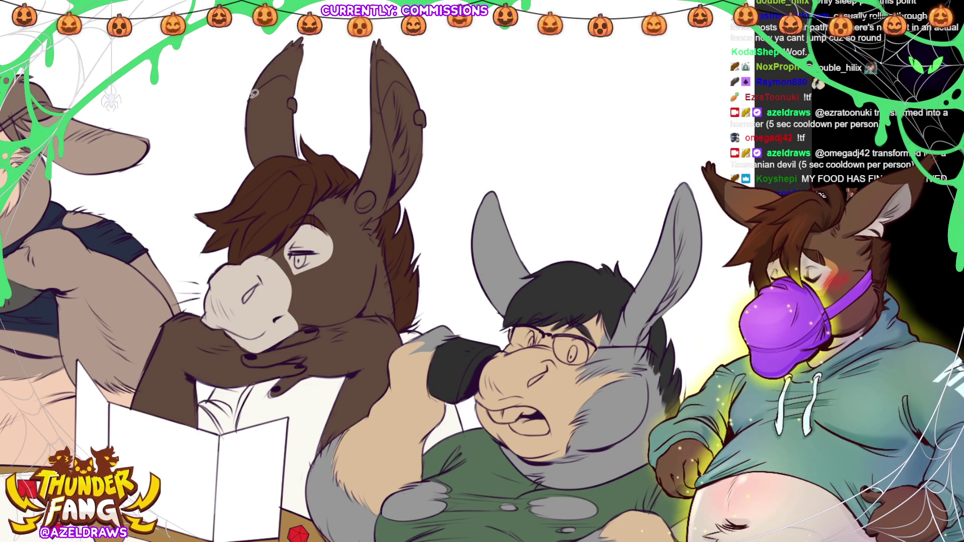
# Darken the ear tips and ear hole, turn the ear studs grey, and lighten the brown donkey's arm.
pyautogui.moveTo(261, 86)
pyautogui.mouseDown()
pyautogui.moveTo(275, 75)
pyautogui.moveTo(304, 90)
pyautogui.mouseUp()
pyautogui.moveTo(372, 95)
pyautogui.mouseDown()
pyautogui.moveTo(386, 105)
pyautogui.moveTo(407, 80)
pyautogui.moveTo(420, 100)
pyautogui.mouseUp()
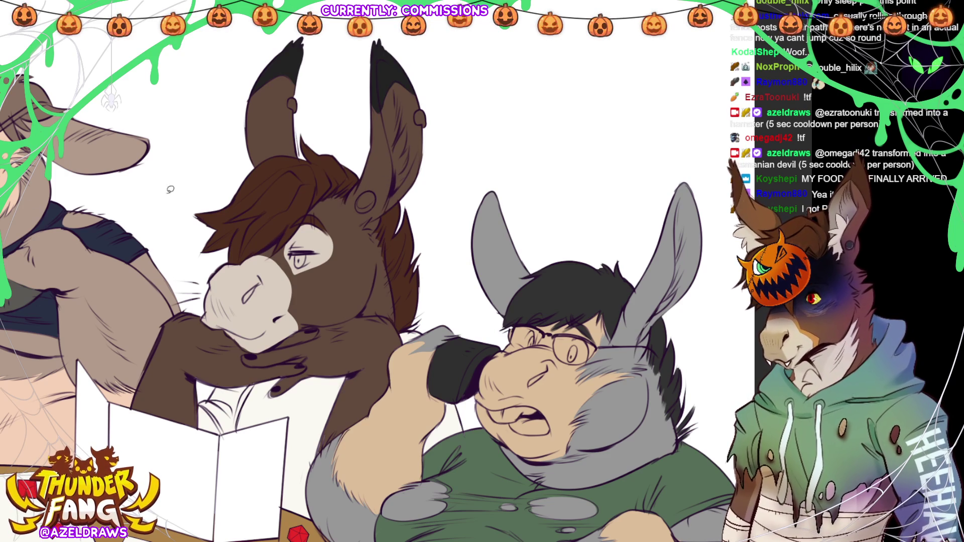
pyautogui.moveTo(375, 187)
pyautogui.mouseDown()
pyautogui.moveTo(352, 214)
pyautogui.moveTo(374, 187)
pyautogui.mouseUp()
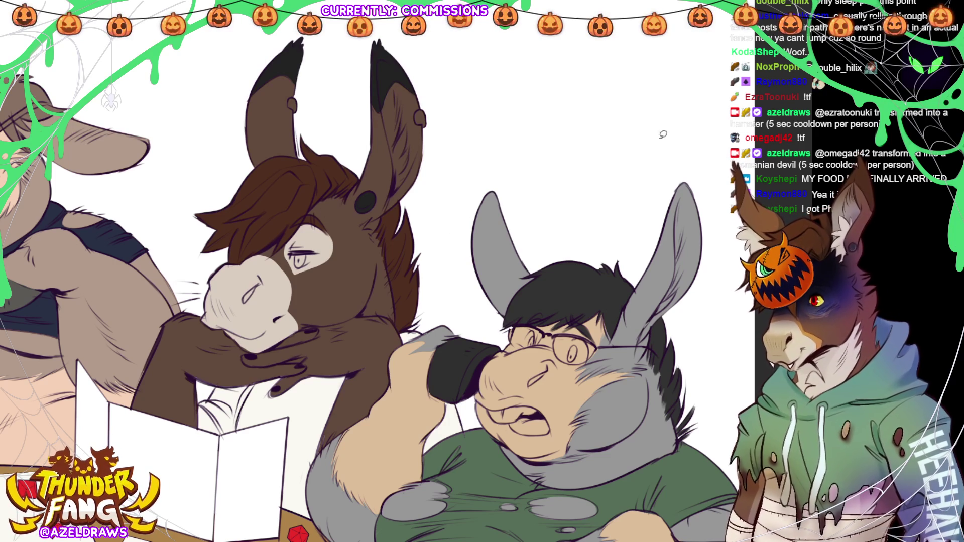
pyautogui.moveTo(425, 101); pyautogui.dragTo(426, 103)
pyautogui.moveTo(303, 93); pyautogui.dragTo(302, 96)
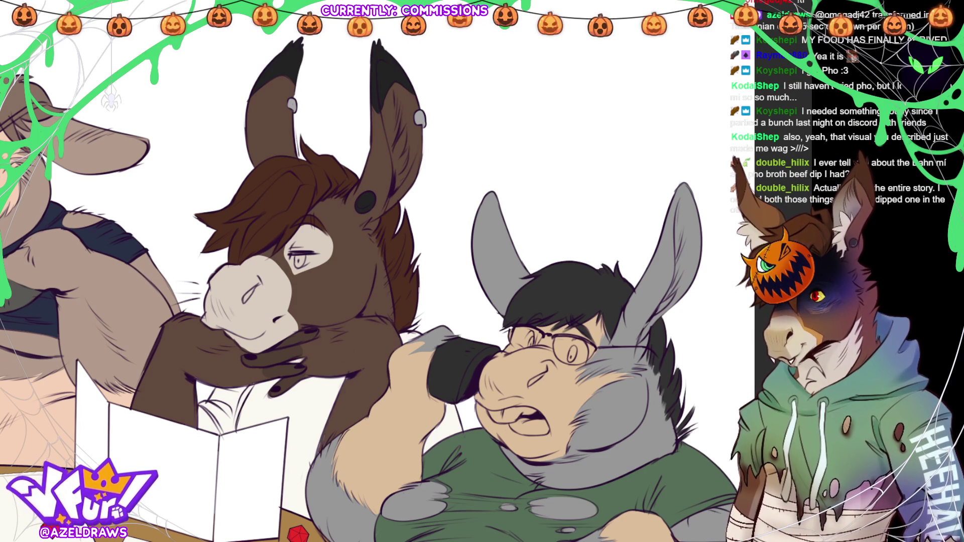
pyautogui.moveTo(188, 369); pyautogui.dragTo(233, 383)
pyautogui.moveTo(182, 367)
pyautogui.mouseDown()
pyautogui.moveTo(224, 383)
pyautogui.moveTo(276, 377)
pyautogui.mouseUp()
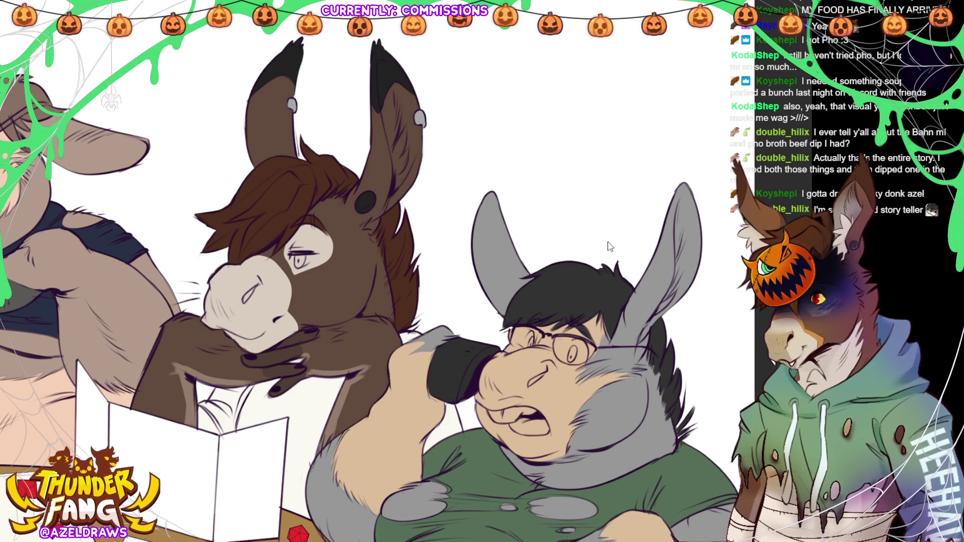
# Show the light blue-grey background and line the menu card and table edge in purple.
pyautogui.hotkey('alt', 'BackSpace')
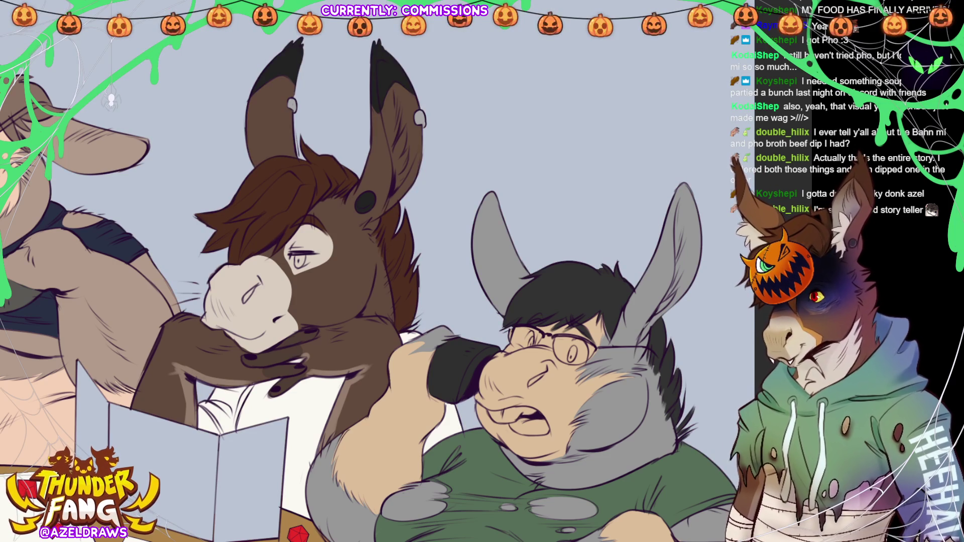
pyautogui.moveTo(376, 301); pyautogui.dragTo(433, 191)
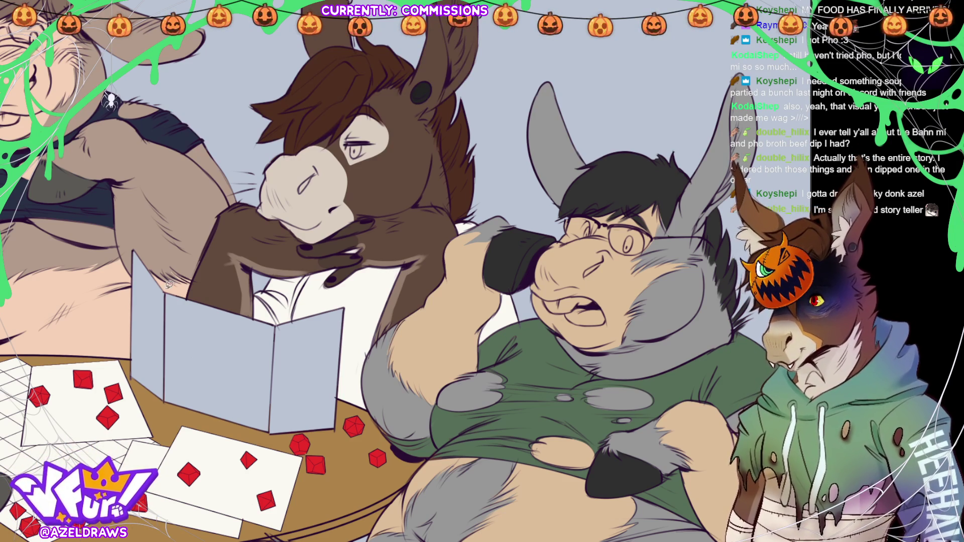
pyautogui.moveTo(129, 305)
pyautogui.mouseDown()
pyautogui.moveTo(130, 378)
pyautogui.moveTo(169, 406)
pyautogui.moveTo(286, 436)
pyautogui.moveTo(340, 431)
pyautogui.moveTo(342, 291)
pyautogui.moveTo(281, 317)
pyautogui.moveTo(167, 281)
pyautogui.moveTo(123, 314)
pyautogui.moveTo(178, 402)
pyautogui.moveTo(170, 391)
pyautogui.mouseUp()
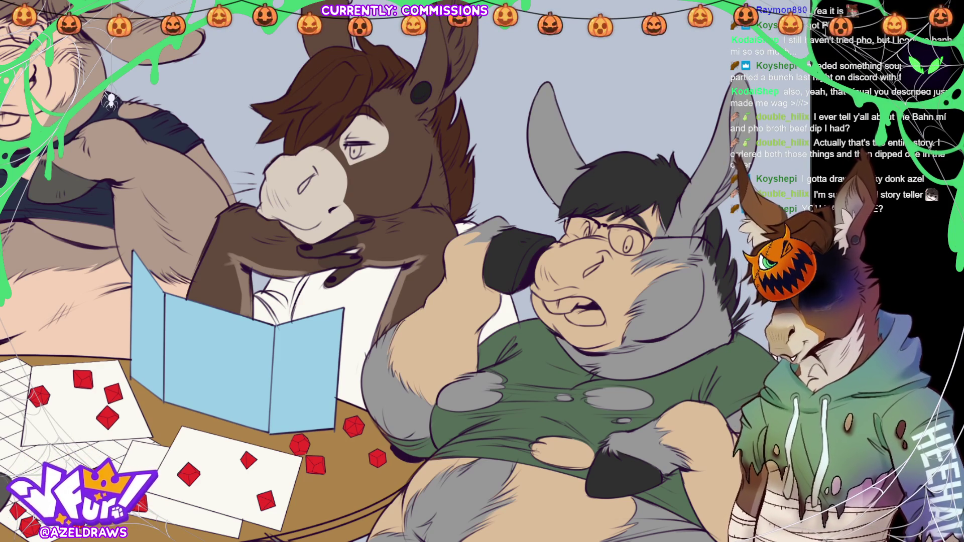
pyautogui.hotkey('ctrl', '0')
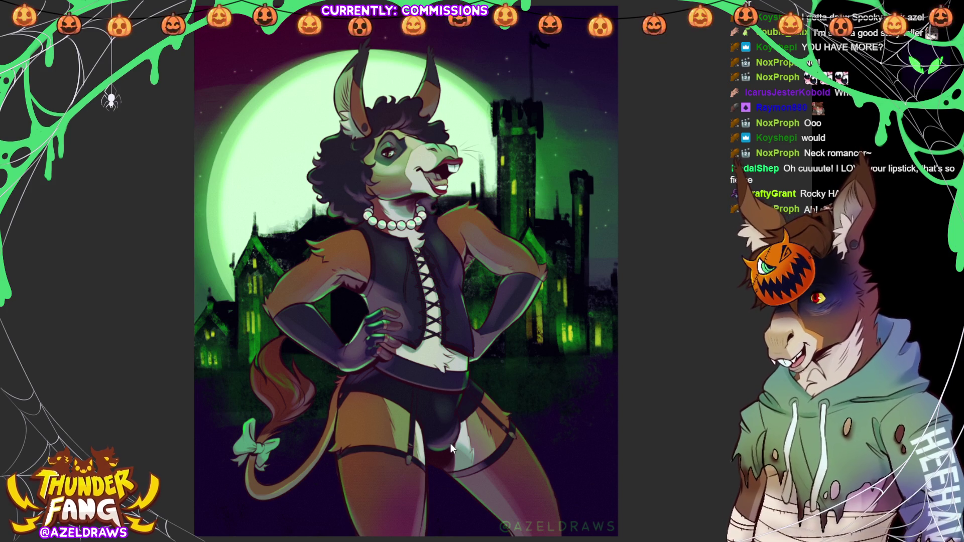
pyautogui.press('Right')
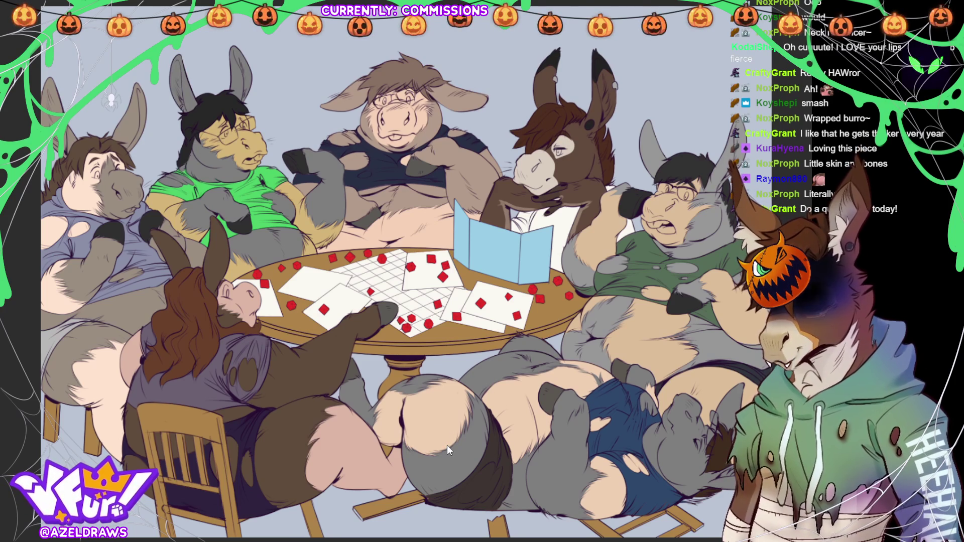
pyautogui.press('Right')
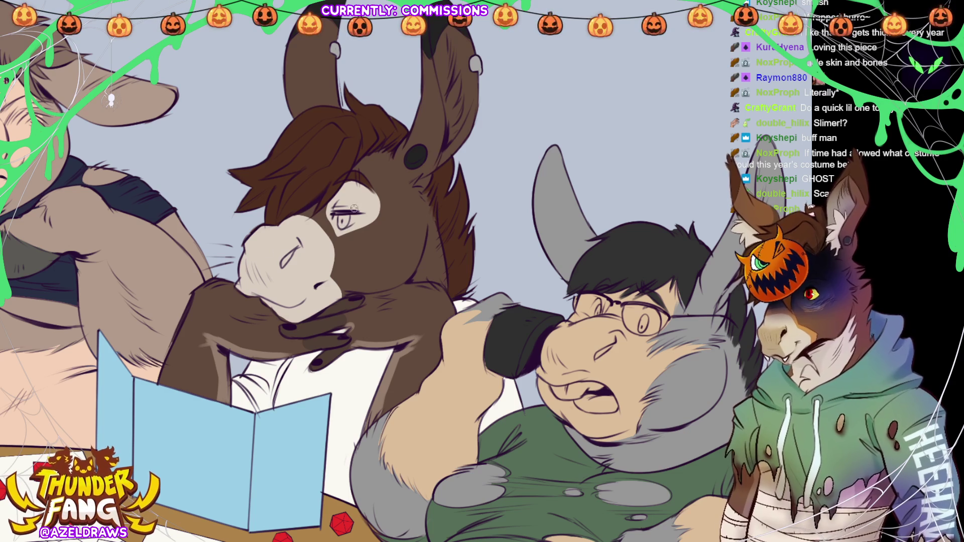
# Add orange-tan colour around the brown-haired donkey's eye.
pyautogui.moveTo(325, 207)
pyautogui.mouseDown()
pyautogui.moveTo(340, 234)
pyautogui.moveTo(393, 212)
pyautogui.moveTo(372, 187)
pyautogui.moveTo(377, 223)
pyautogui.moveTo(386, 216)
pyautogui.mouseUp()
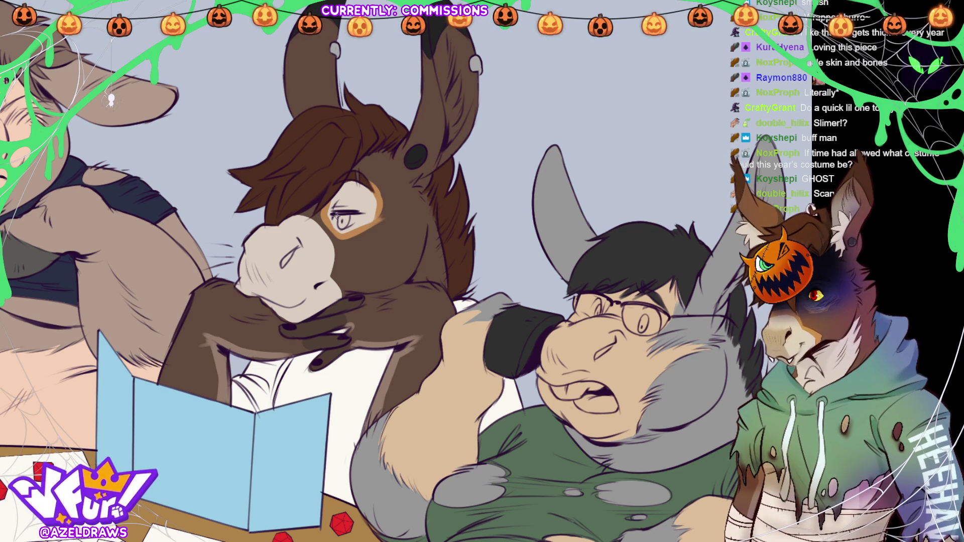
# Paint the iris light blue, repaint it brown, then wand-select the muzzle and eye-ring areas.
pyautogui.moveTo(336, 227); pyautogui.dragTo(355, 221)
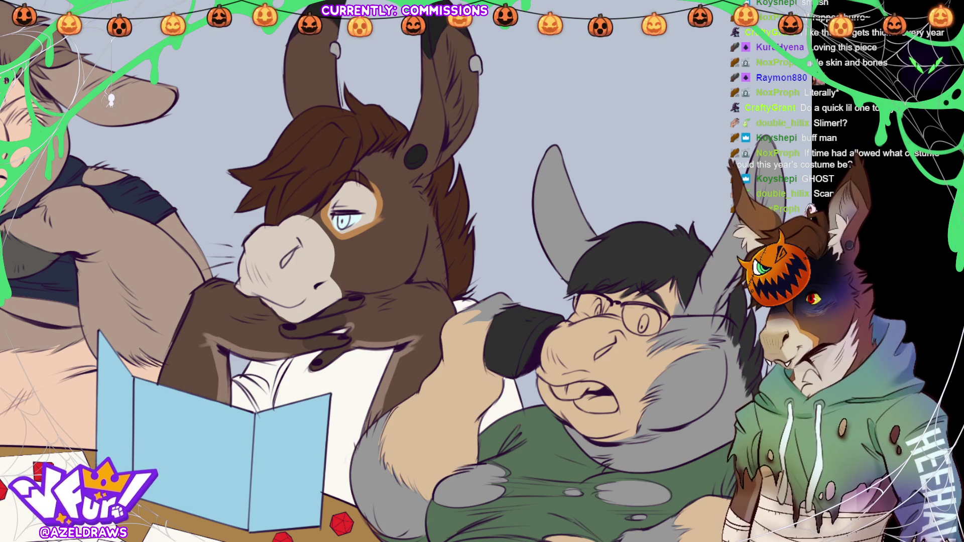
pyautogui.moveTo(335, 203)
pyautogui.mouseDown()
pyautogui.moveTo(341, 223)
pyautogui.moveTo(348, 218)
pyautogui.moveTo(342, 229)
pyautogui.moveTo(349, 212)
pyautogui.mouseUp()
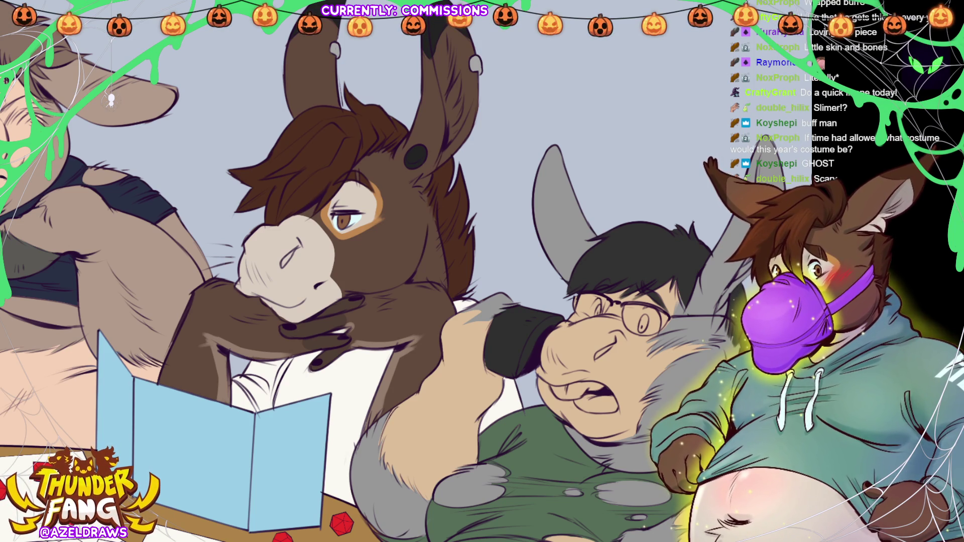
pyautogui.click(390, 239)
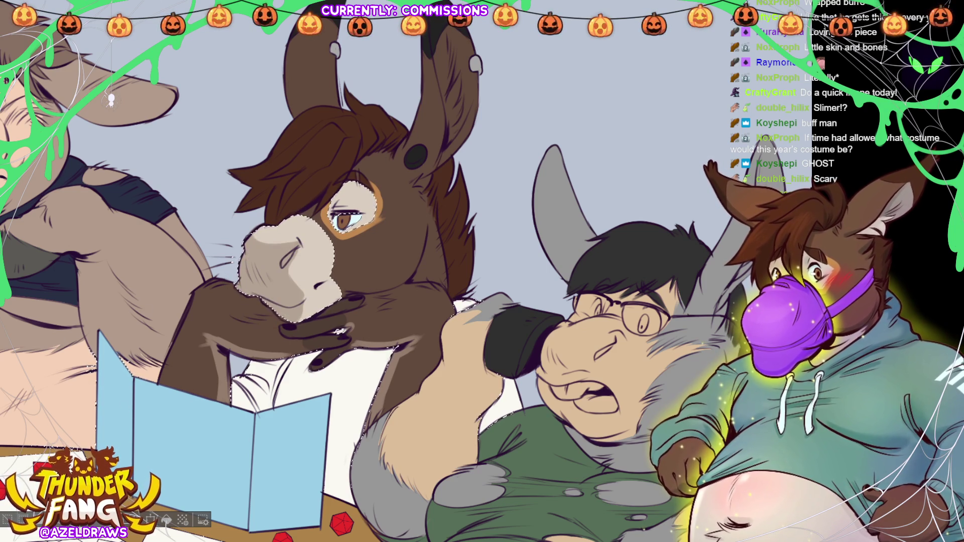
# Deselect, sample the eye, face, muzzle and forehead colours, and dab a pale cheek highlight.
pyautogui.hotkey('ctrl', 'd')
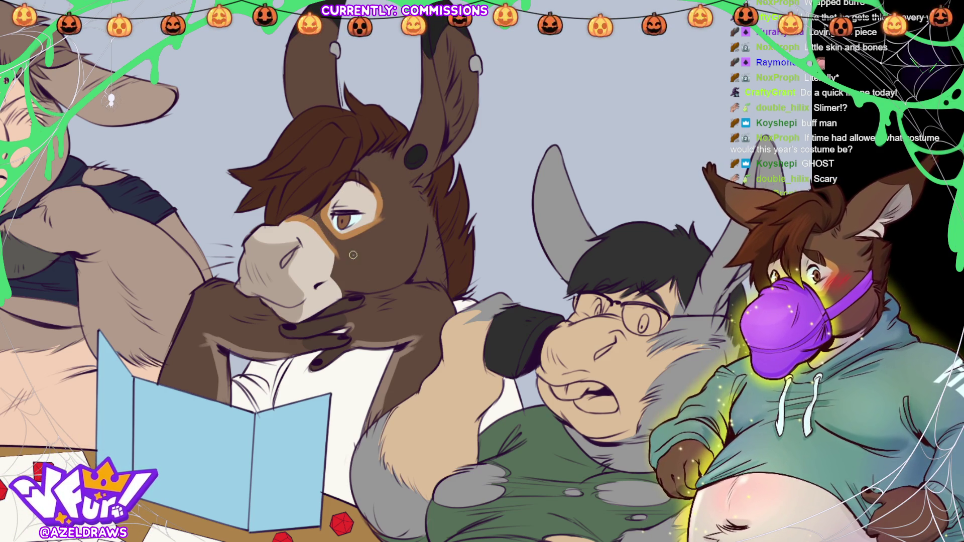
pyautogui.keyDown('alt'); pyautogui.click(321, 223); pyautogui.keyUp('alt')
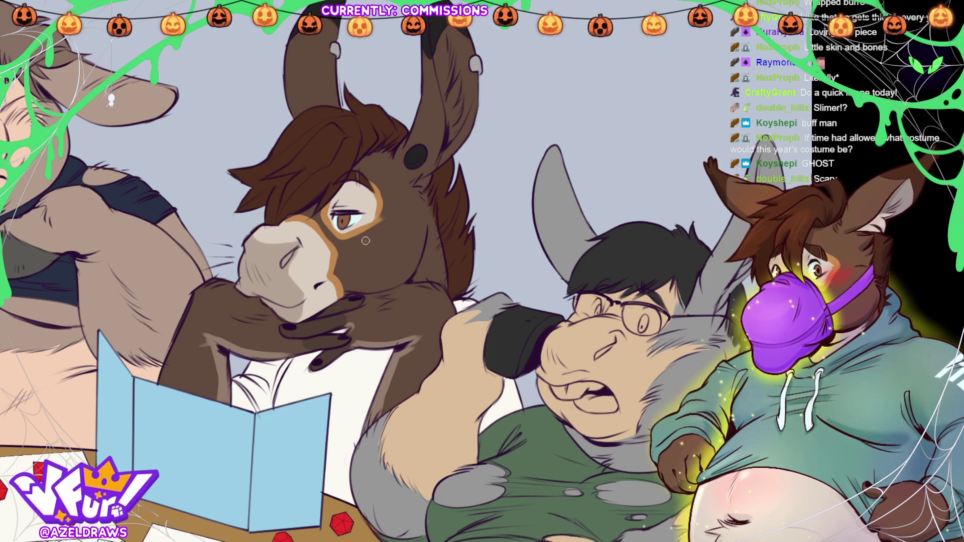
pyautogui.keyDown('alt'); pyautogui.click(300, 219); pyautogui.keyUp('alt')
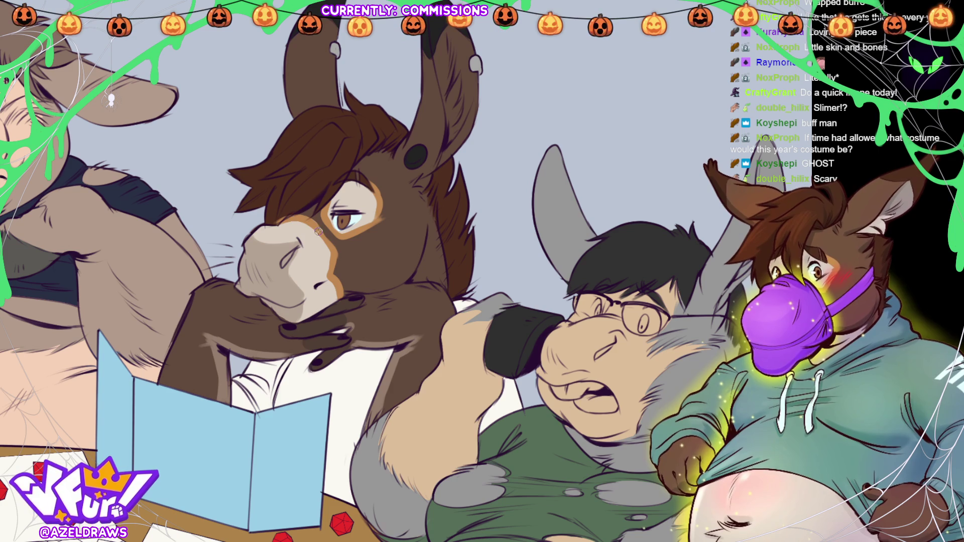
pyautogui.keyDown('alt'); pyautogui.click(305, 234); pyautogui.keyUp('alt')
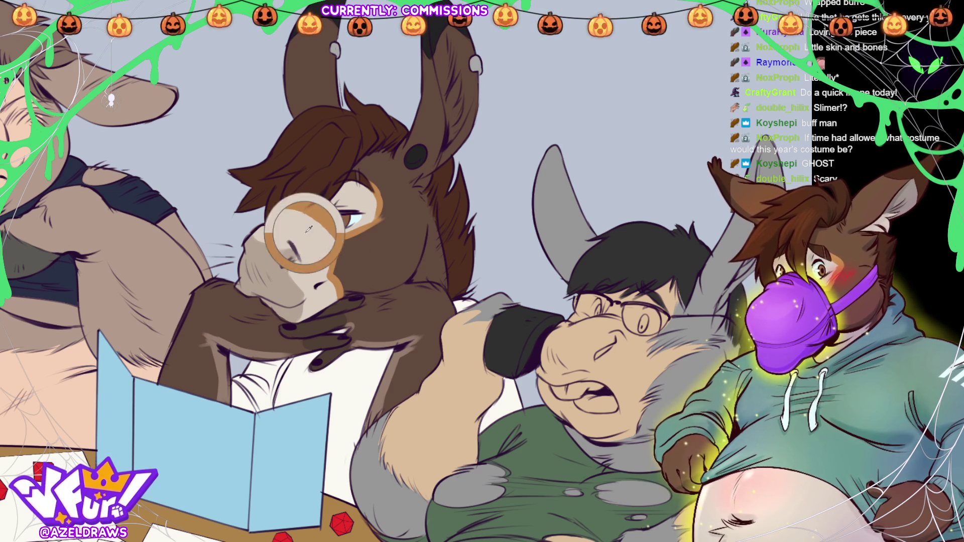
pyautogui.keyDown('alt'); pyautogui.click(306, 194); pyautogui.keyUp('alt')
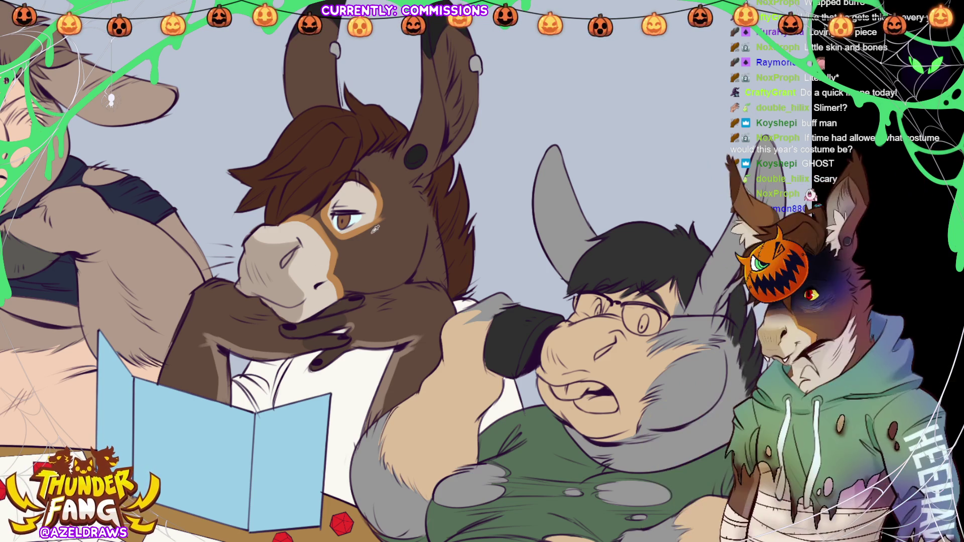
pyautogui.click(375, 229)
# Dot about a dozen pale freckles beside and below the eye, then fit the canvas to the window.
pyautogui.click(380, 228)
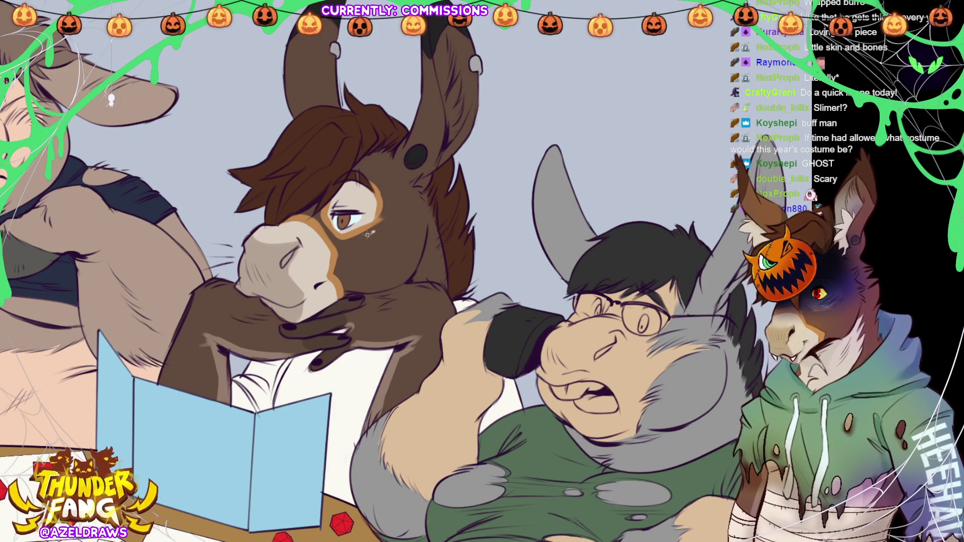
pyautogui.click(395, 219)
pyautogui.click(388, 225)
pyautogui.click(383, 229)
pyautogui.click(391, 234)
pyautogui.click(394, 232)
pyautogui.click(389, 227)
pyautogui.click(388, 229)
pyautogui.click(381, 229)
pyautogui.click(389, 228)
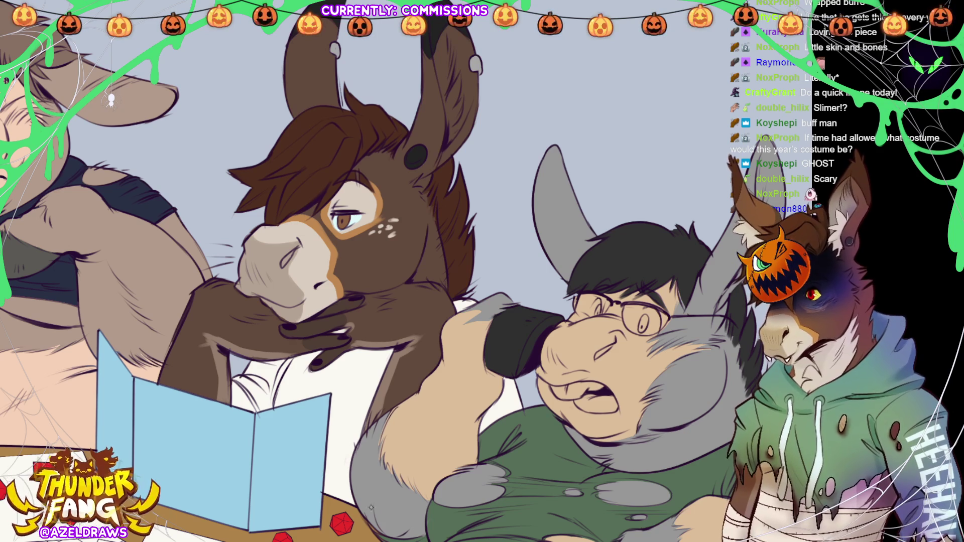
pyautogui.click(431, 272)
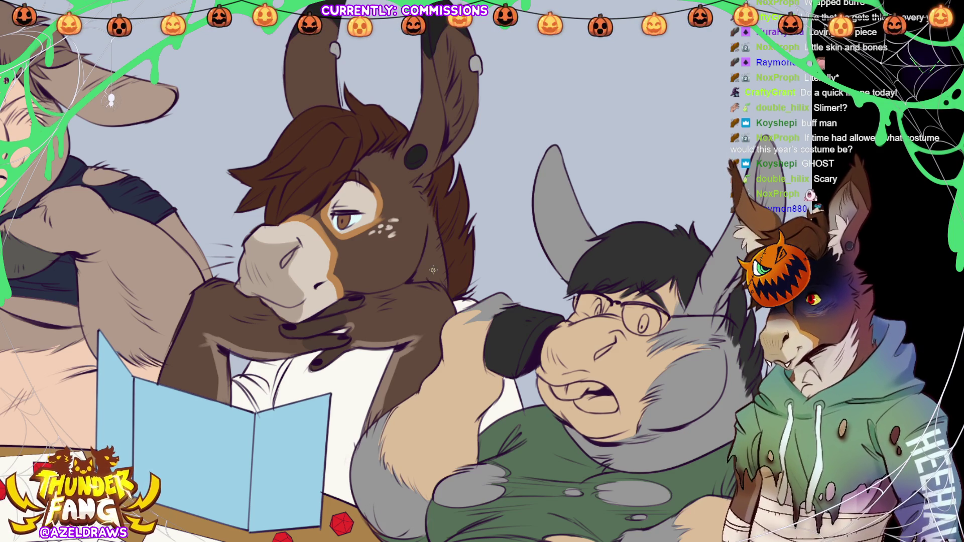
pyautogui.click(437, 275)
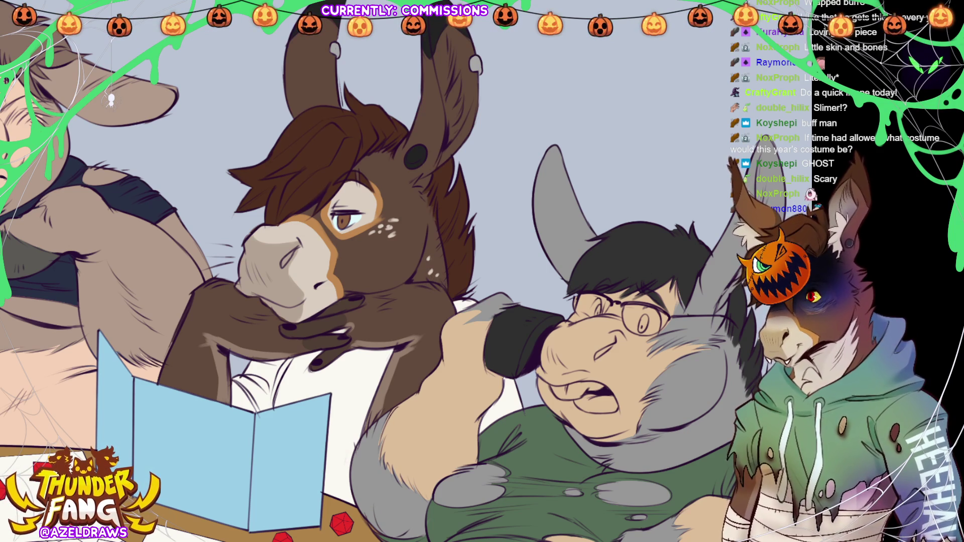
pyautogui.hotkey('ctrl', '0')
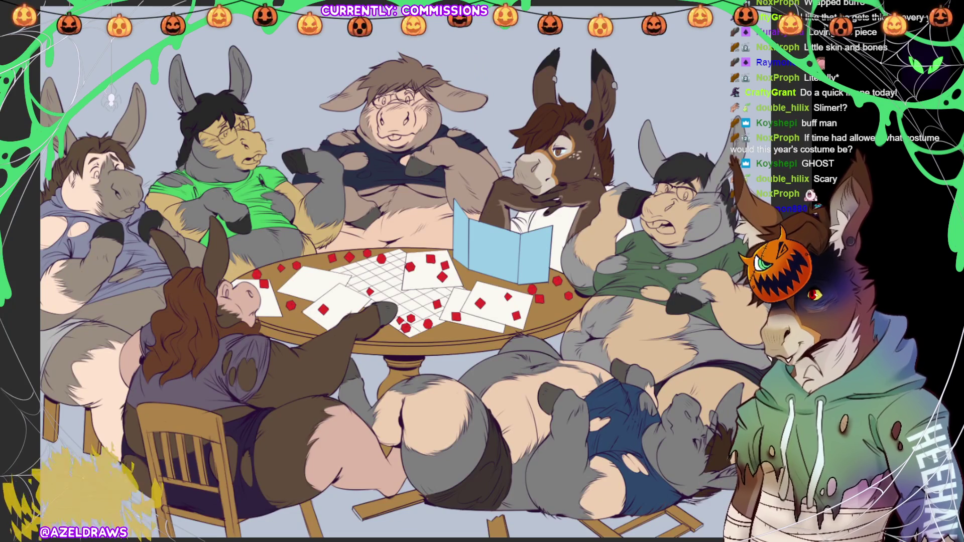
# Select the brown donkey's fur region so it acts as a mask for shading.
pyautogui.scroll(5, 482, 271)
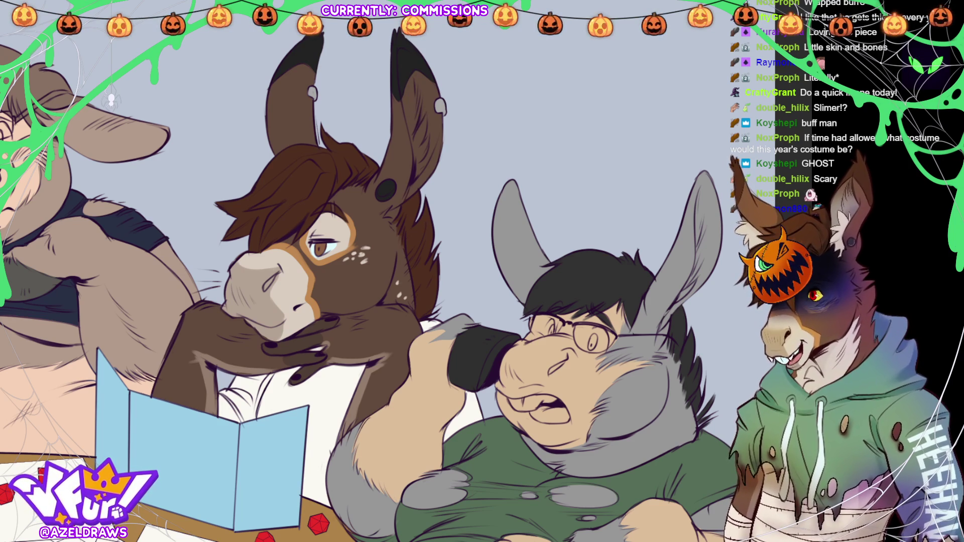
pyautogui.click(396, 143)
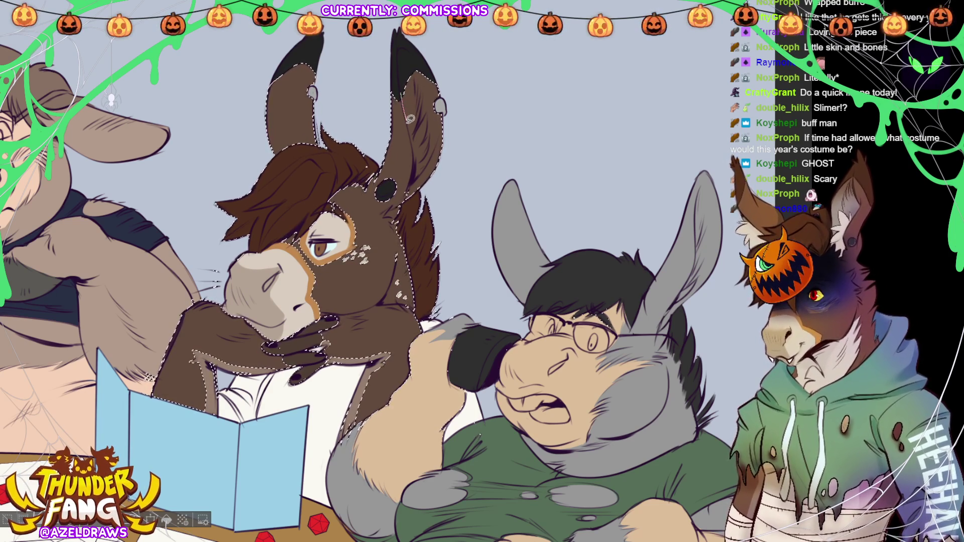
# Airbrush a lighter tone into the brown donkey's inner ear, then deselect.
pyautogui.moveTo(409, 117); pyautogui.dragTo(421, 153)
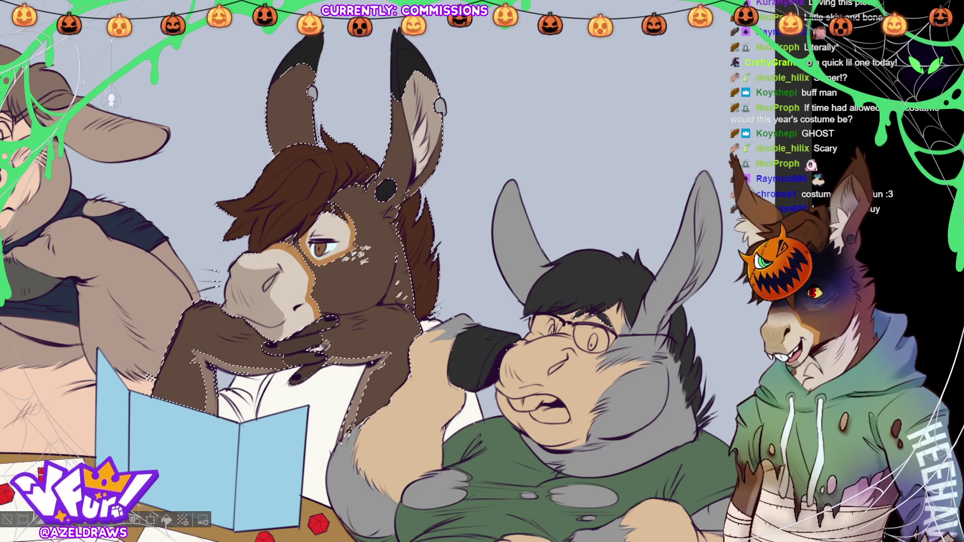
pyautogui.hotkey('ctrl', 'd')
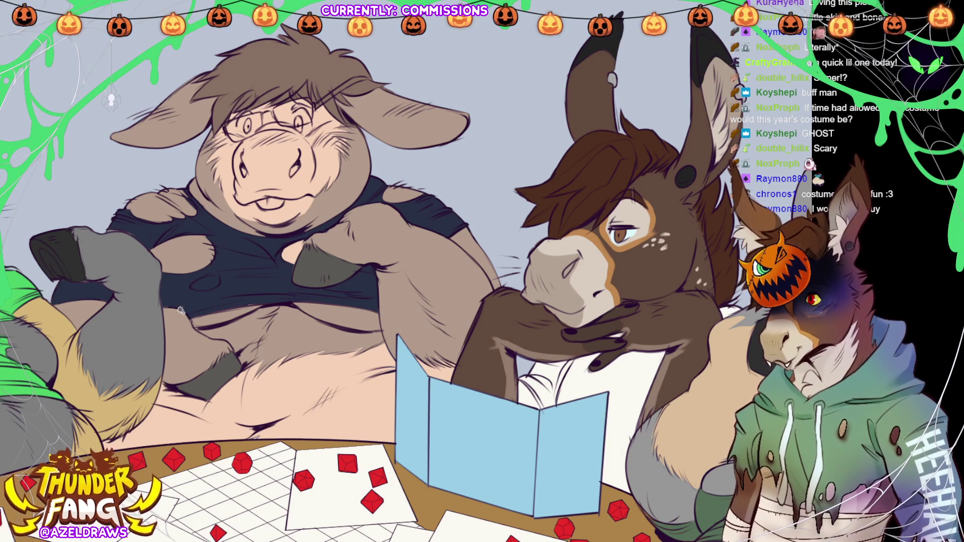
# Select the chubby donkey's fur and airbrush a lighter highlight patch onto its belly.
pyautogui.hotkey('ctrl', 'shift', 'd')
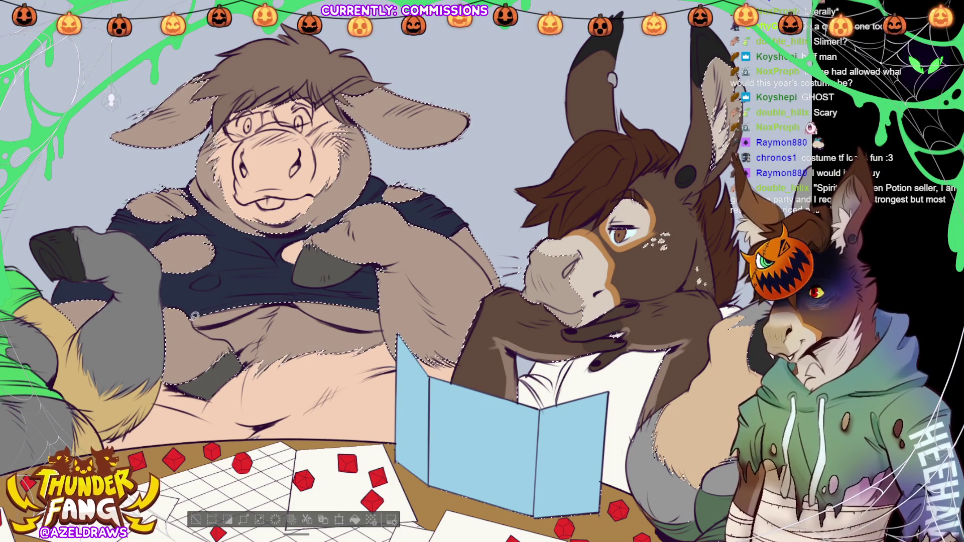
pyautogui.moveTo(226, 335); pyautogui.dragTo(234, 338)
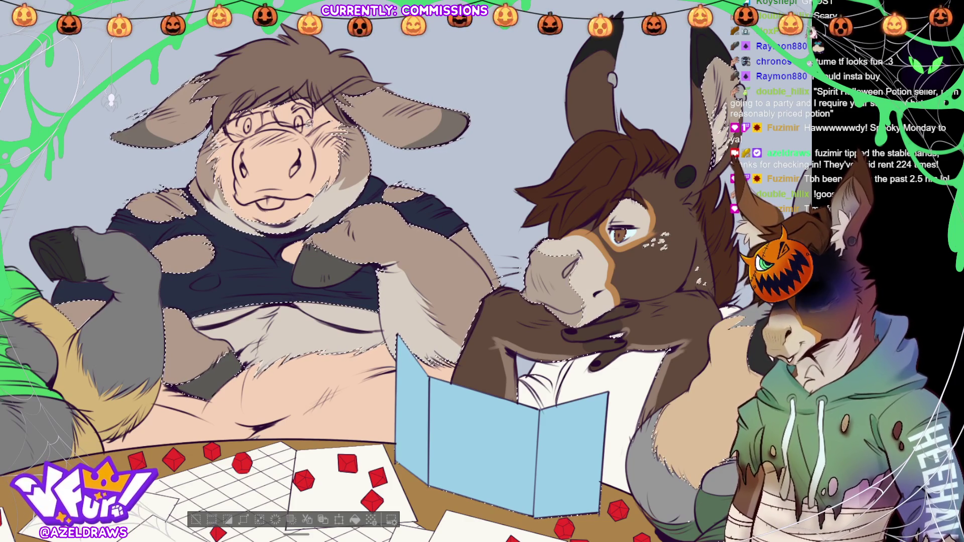
# Deselect, undo a stray pink stroke on the hair, and paint white buck teeth in the mouth.
pyautogui.click(197, 521)
pyautogui.moveTo(278, 100)
pyautogui.mouseDown()
pyautogui.moveTo(312, 80)
pyautogui.moveTo(315, 87)
pyautogui.mouseUp()
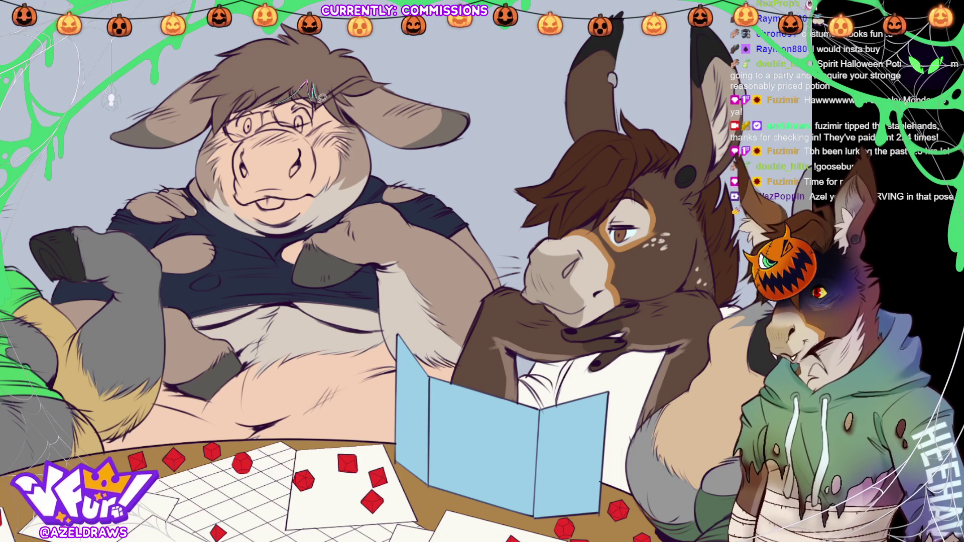
pyautogui.hotkey('ctrl', 'z')
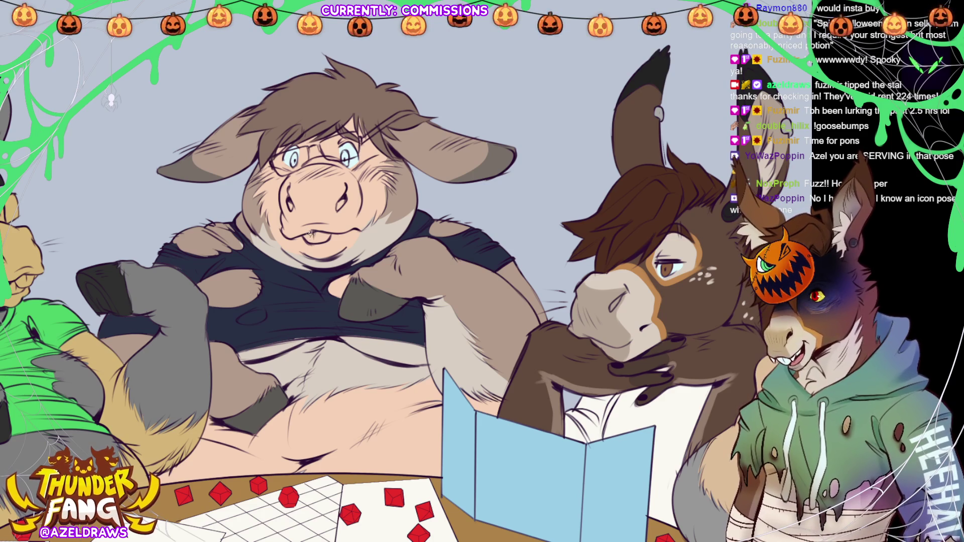
pyautogui.moveTo(307, 235); pyautogui.dragTo(328, 237)
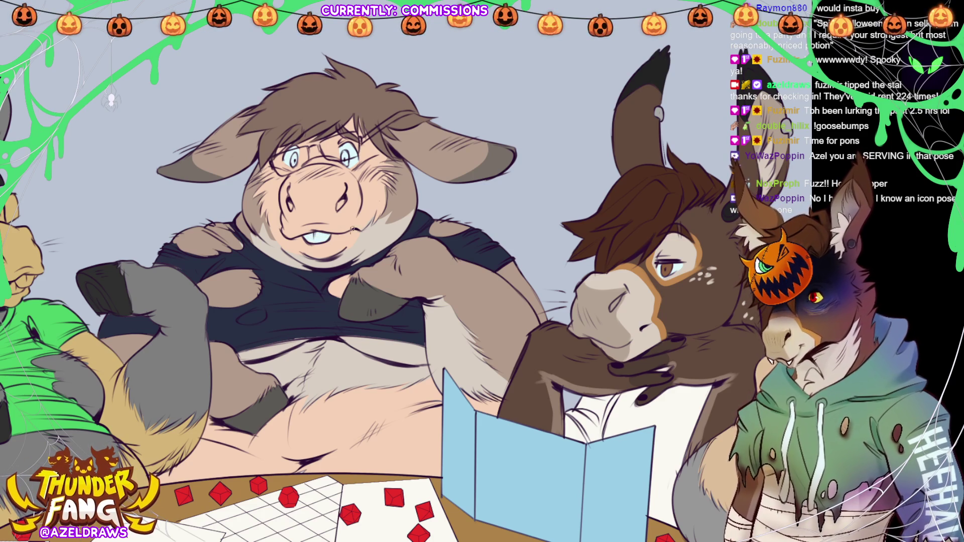
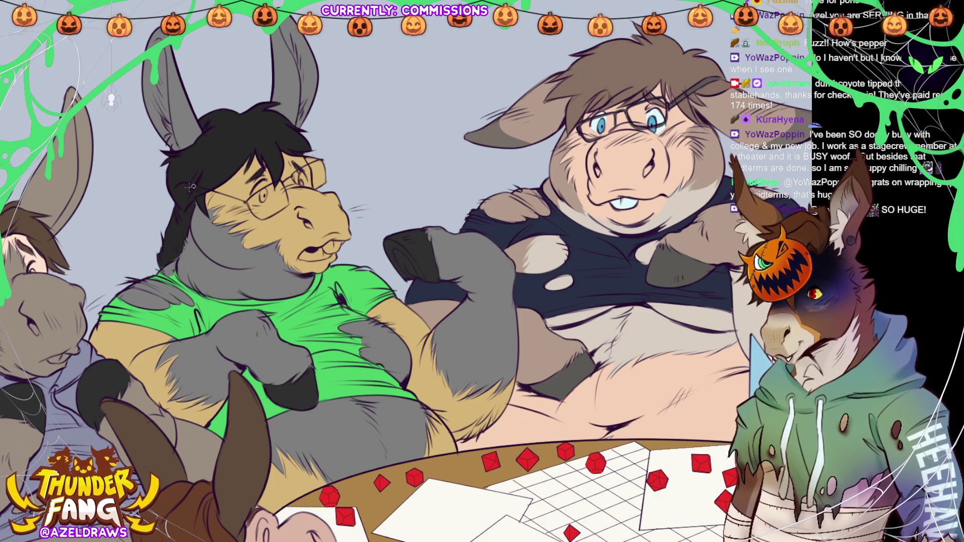
# Refine the donkey's eye behind its glasses, add white teeth, and repaint the pink tongue.
pyautogui.moveTo(255, 199)
pyautogui.mouseDown()
pyautogui.moveTo(260, 186)
pyautogui.moveTo(263, 203)
pyautogui.moveTo(254, 197)
pyautogui.moveTo(272, 205)
pyautogui.moveTo(264, 214)
pyautogui.moveTo(266, 185)
pyautogui.mouseUp()
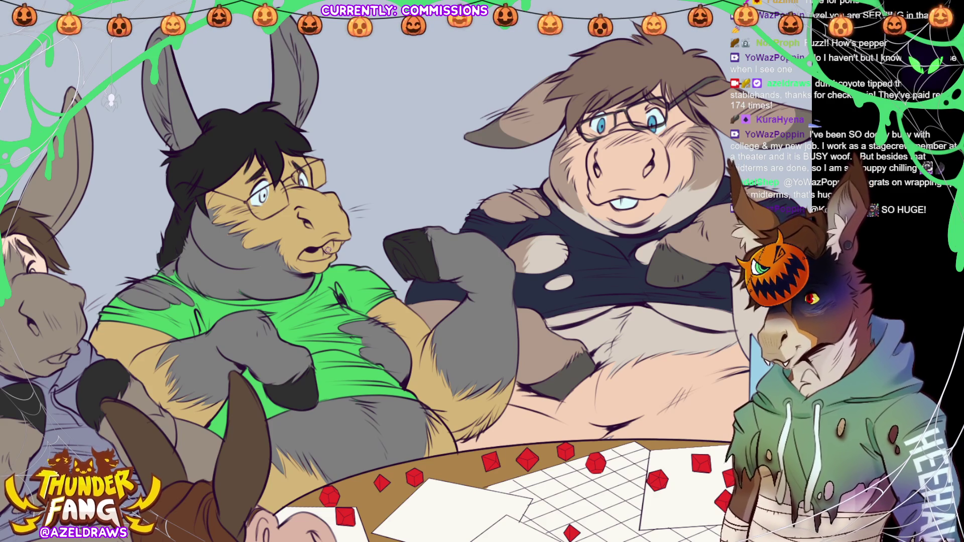
pyautogui.moveTo(323, 249); pyautogui.dragTo(340, 247)
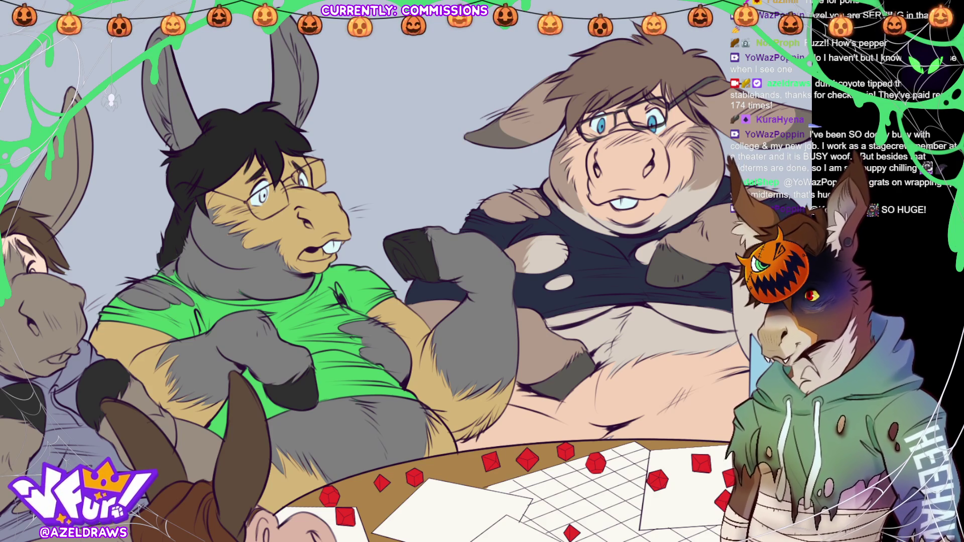
pyautogui.moveTo(305, 254); pyautogui.dragTo(301, 257)
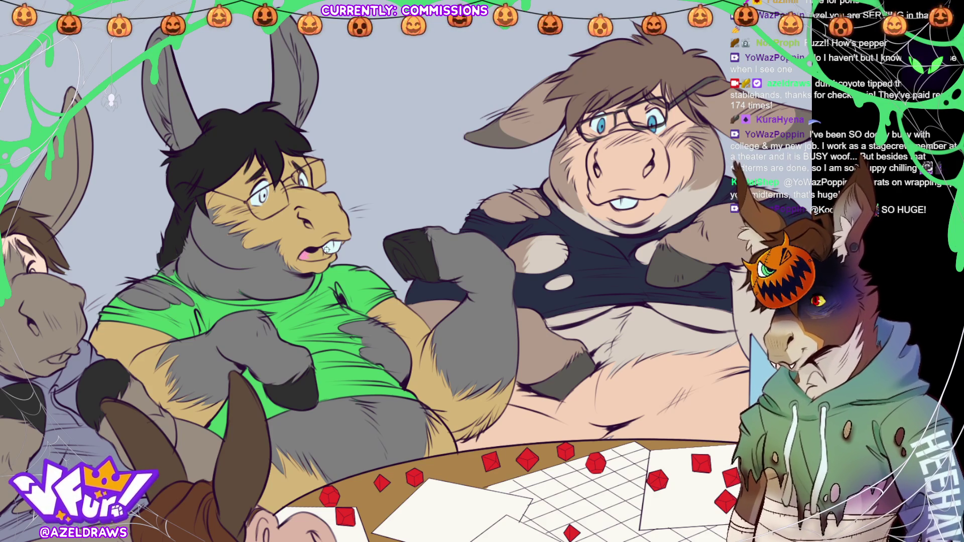
pyautogui.hotkey('ctrl', 'z')
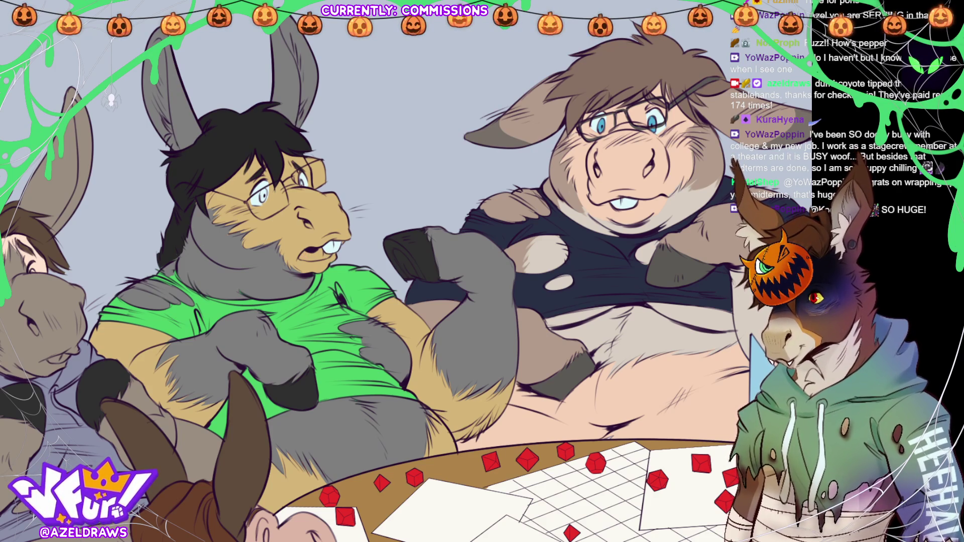
pyautogui.moveTo(308, 257)
pyautogui.mouseDown()
pyautogui.moveTo(326, 255)
pyautogui.moveTo(317, 259)
pyautogui.mouseUp()
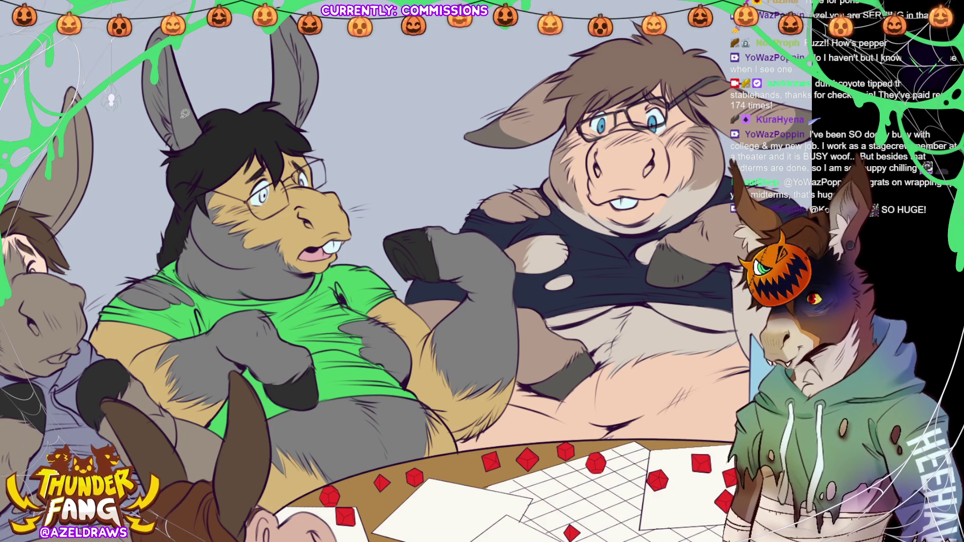
# Outline the donkey's left inner ear and fill it with a light colour.
pyautogui.moveTo(179, 145); pyautogui.dragTo(169, 61)
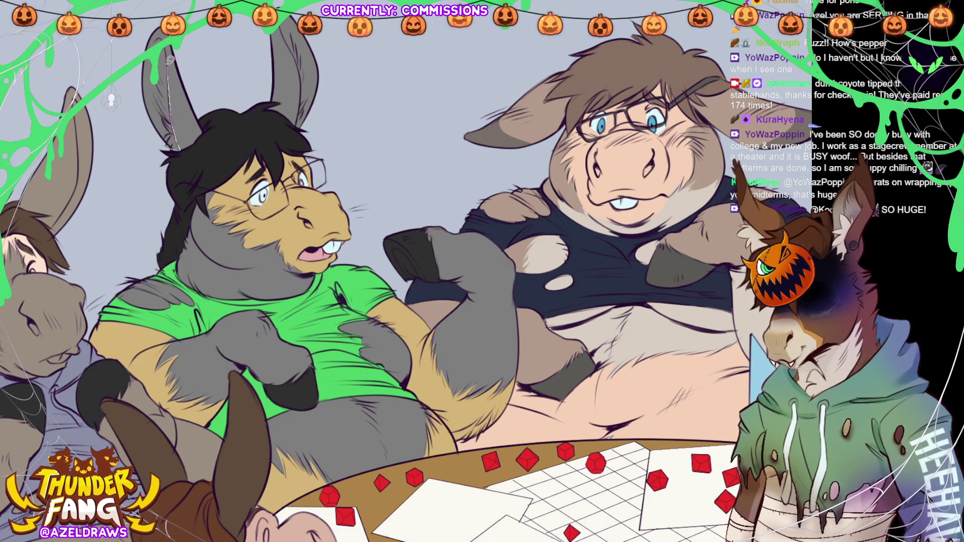
pyautogui.moveTo(173, 147); pyautogui.dragTo(170, 138)
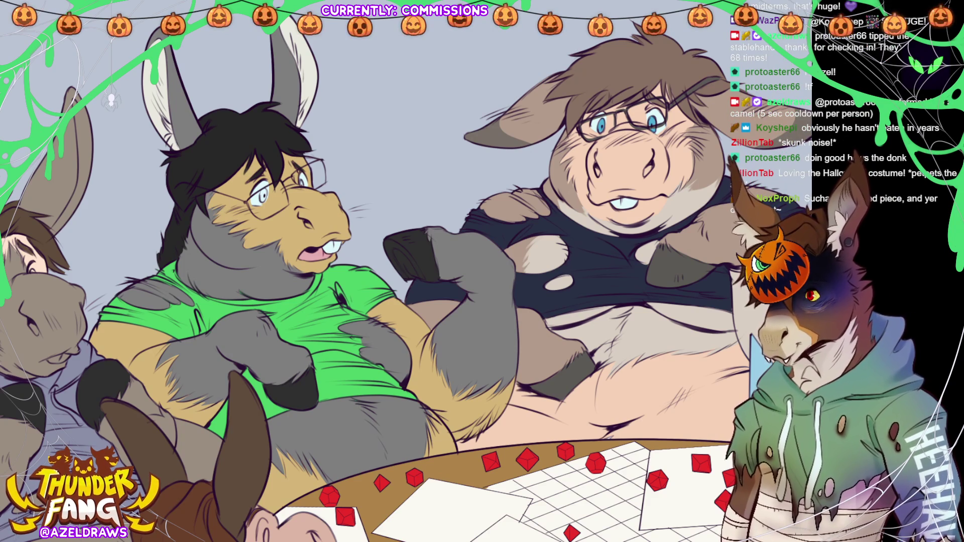
pyautogui.hotkey('ctrl', '0')
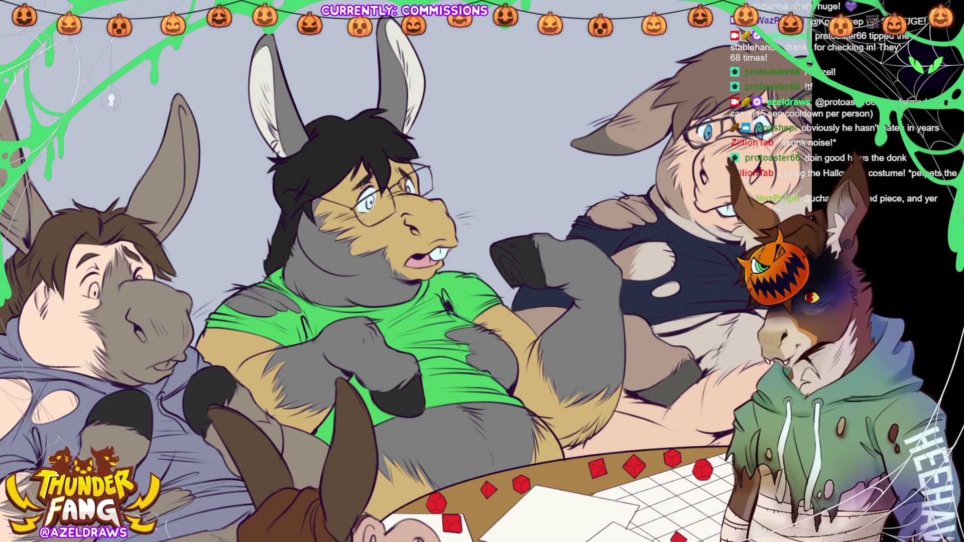
# Paint over the central donkey's grey iris with brown.
pyautogui.moveTo(370, 201); pyautogui.dragTo(370, 207)
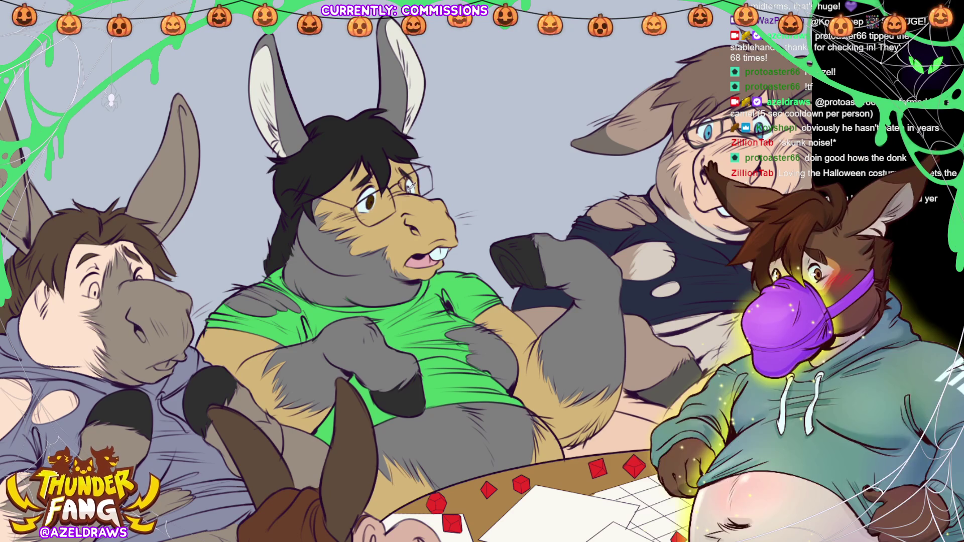